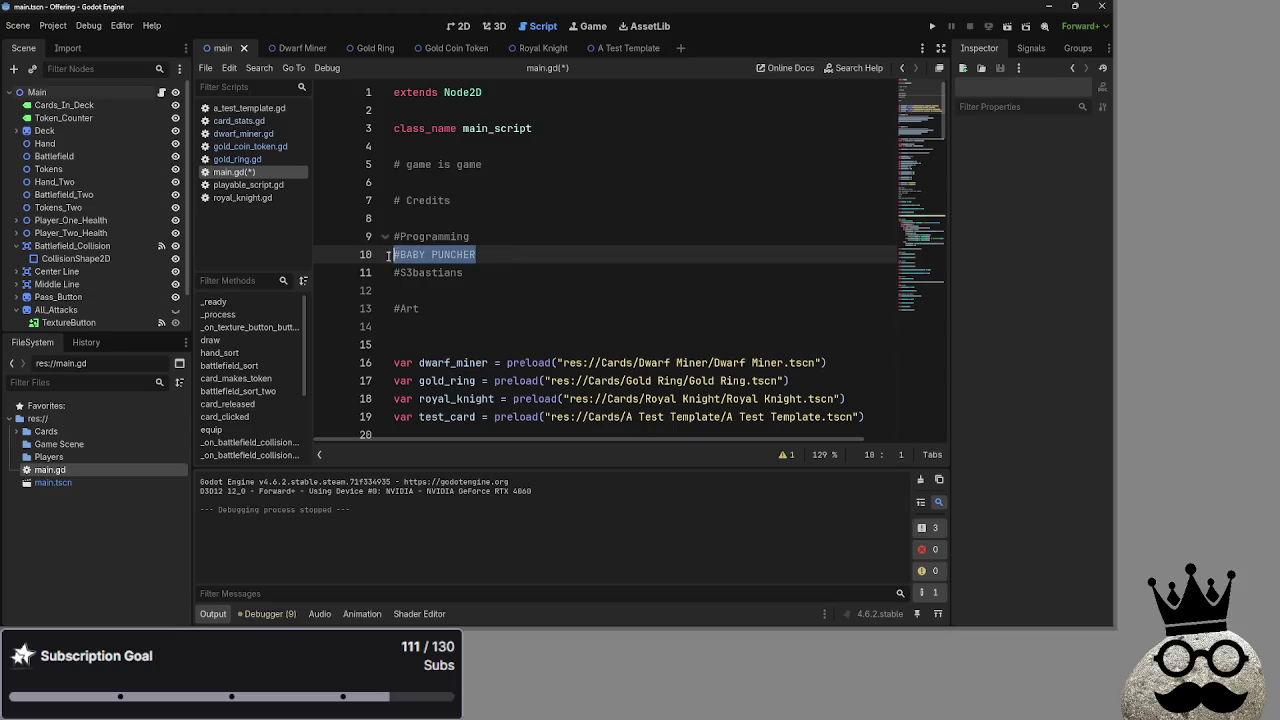
- Paste the contributor line under Art, fold it, and add a Writing heading with the contributor
left_click(428, 330)
type("#BABY PUNCHER")
key("alt+f")
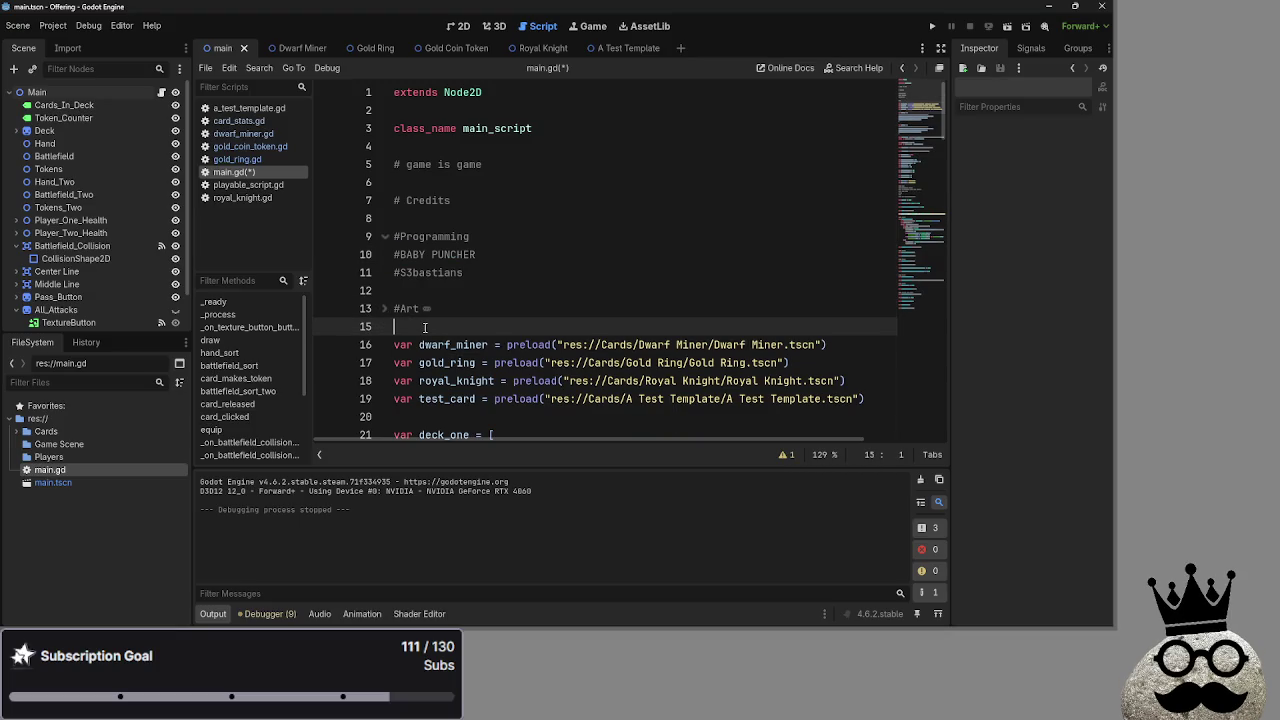
key("Return")
type("Writing")
key("Return")
type("#BABY PUNCHER")
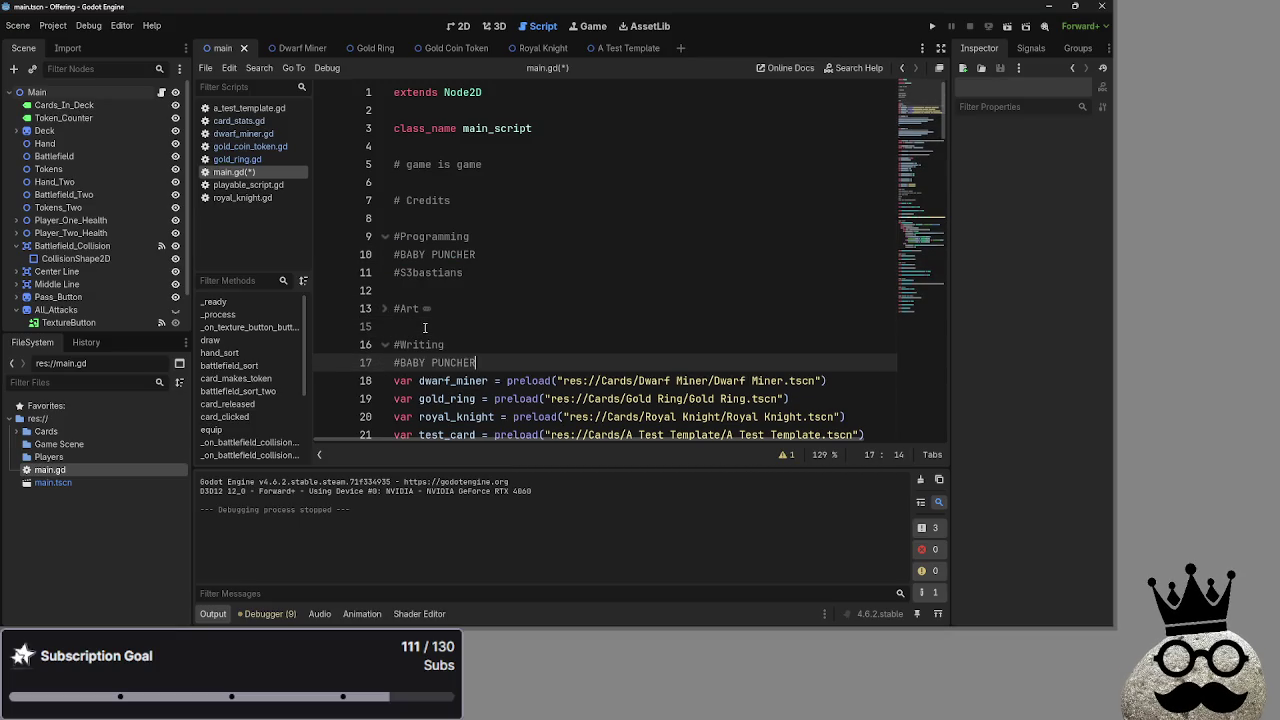
key("Return")
key("Return")
- Add a Gambling heading with the contributor line, then rename it to 'The Hobby'
type("mbling")
key("Return")
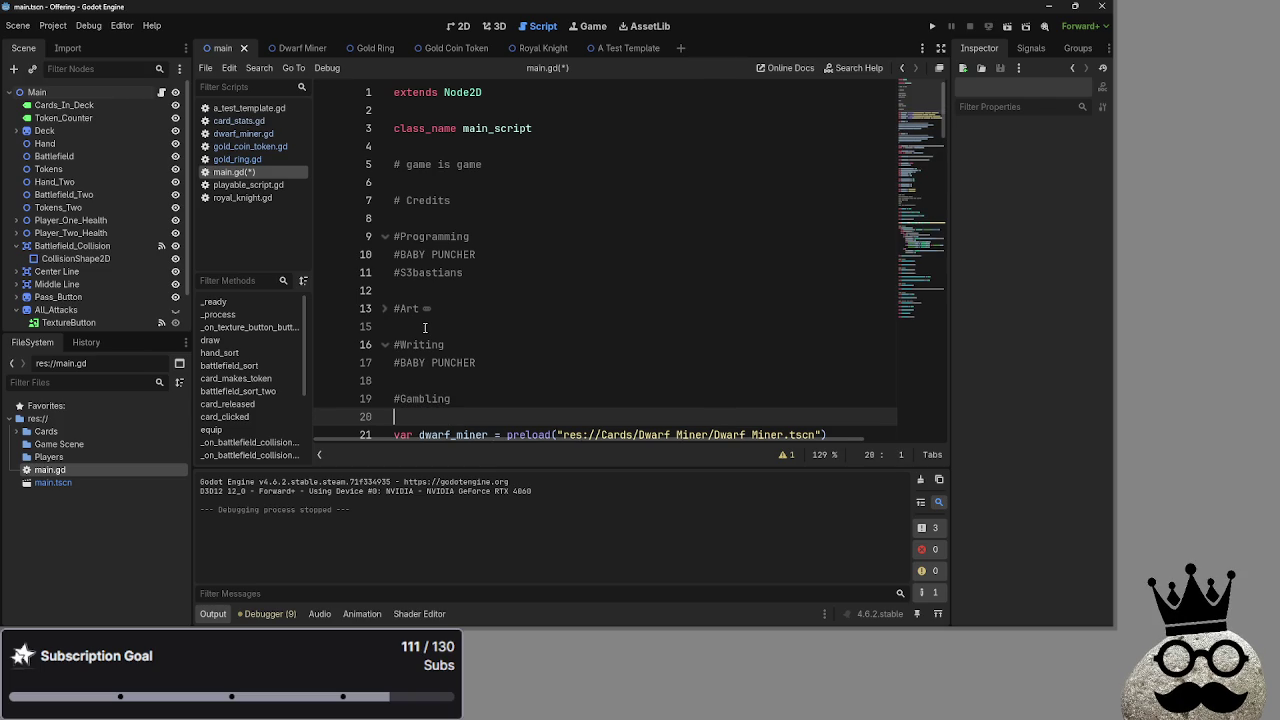
type("#BABY PUNCHER")
left_click(432, 398)
double_click(432, 398)
type("The Hobb")
- Fold The Hobby, Writing and Programming sections, adding a new line under The Hobby entry
left_click(384, 398)
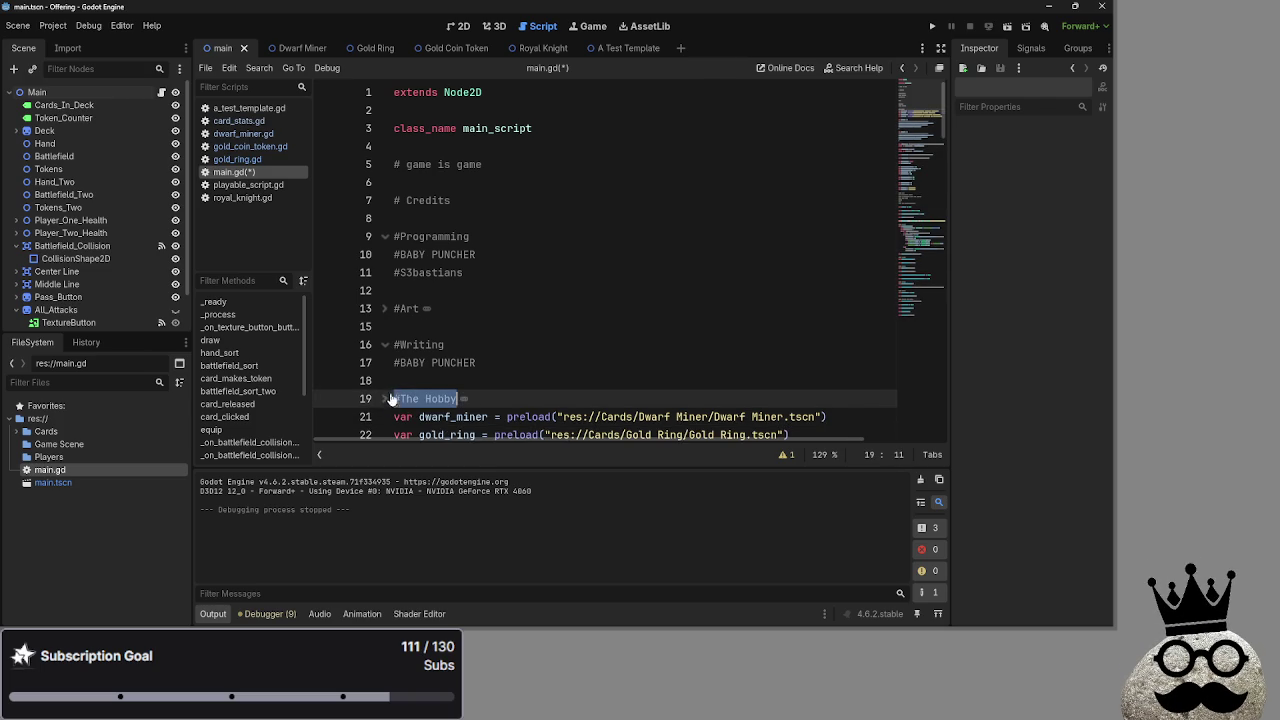
left_click(384, 344)
left_click(420, 324)
left_click(385, 237)
key("Up")
key("Up")
key("Up")
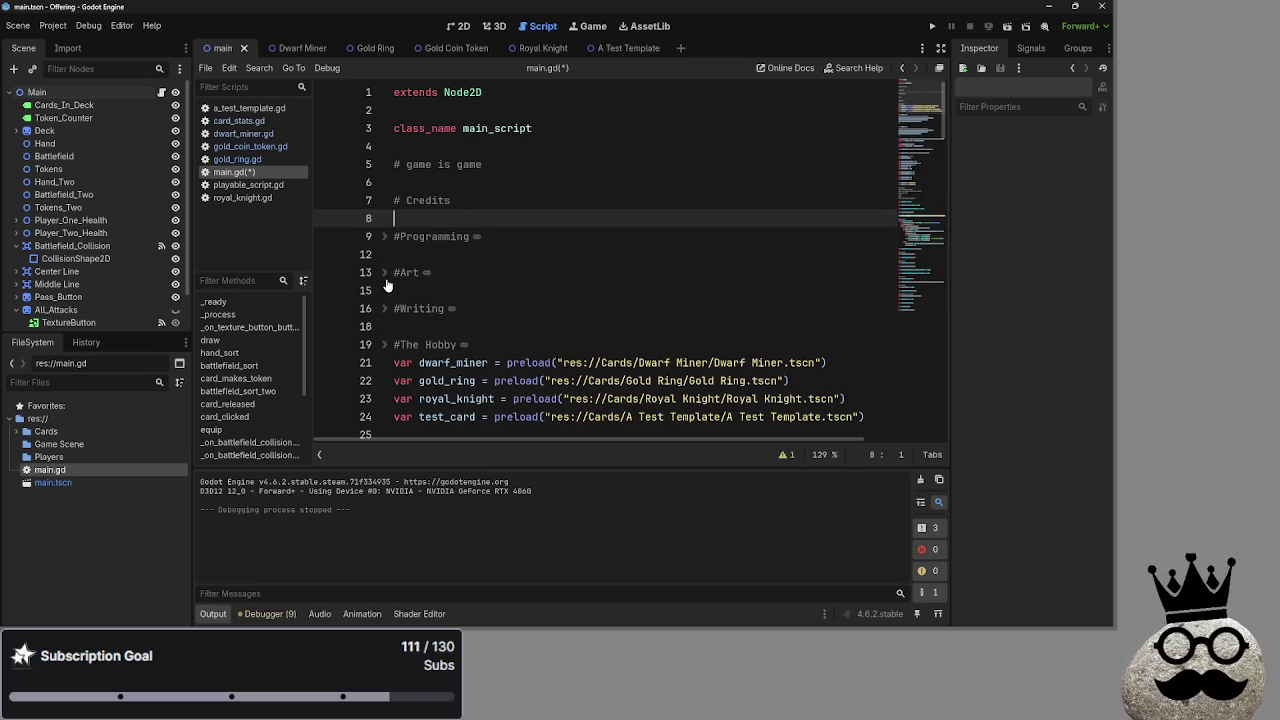
left_click(480, 346)
left_click(492, 356)
key("Return")
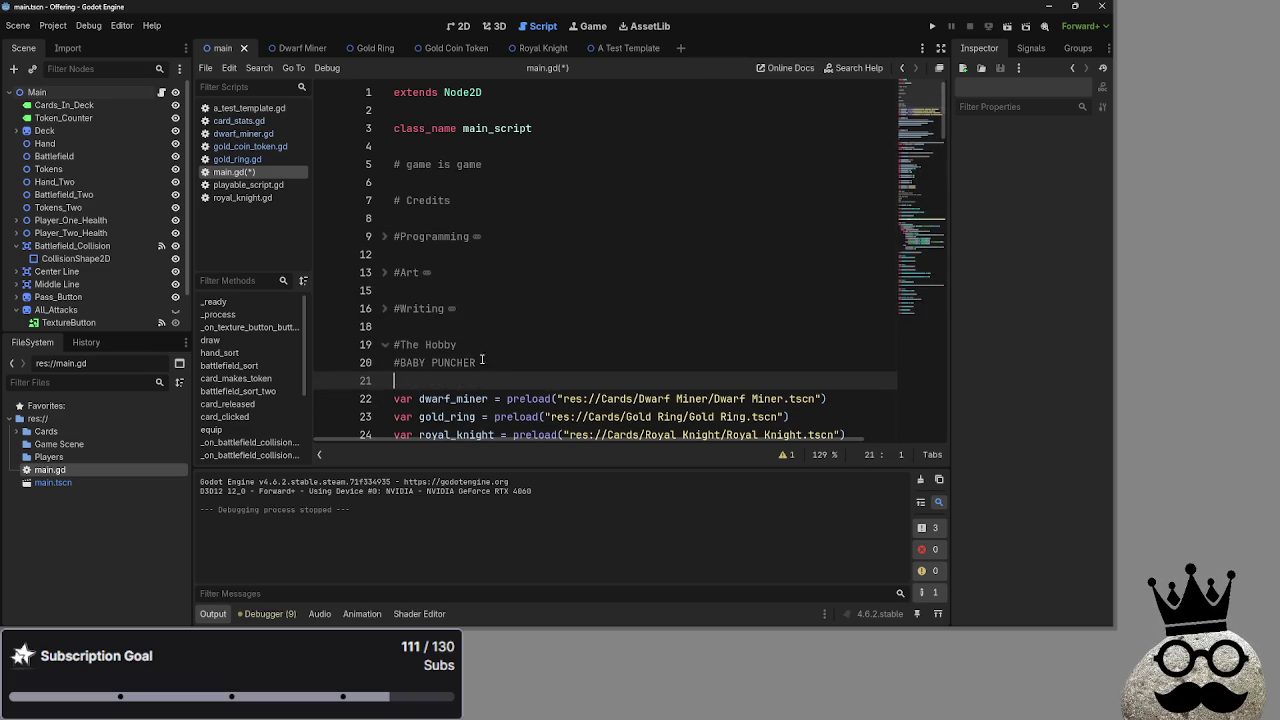
left_click(386, 346)
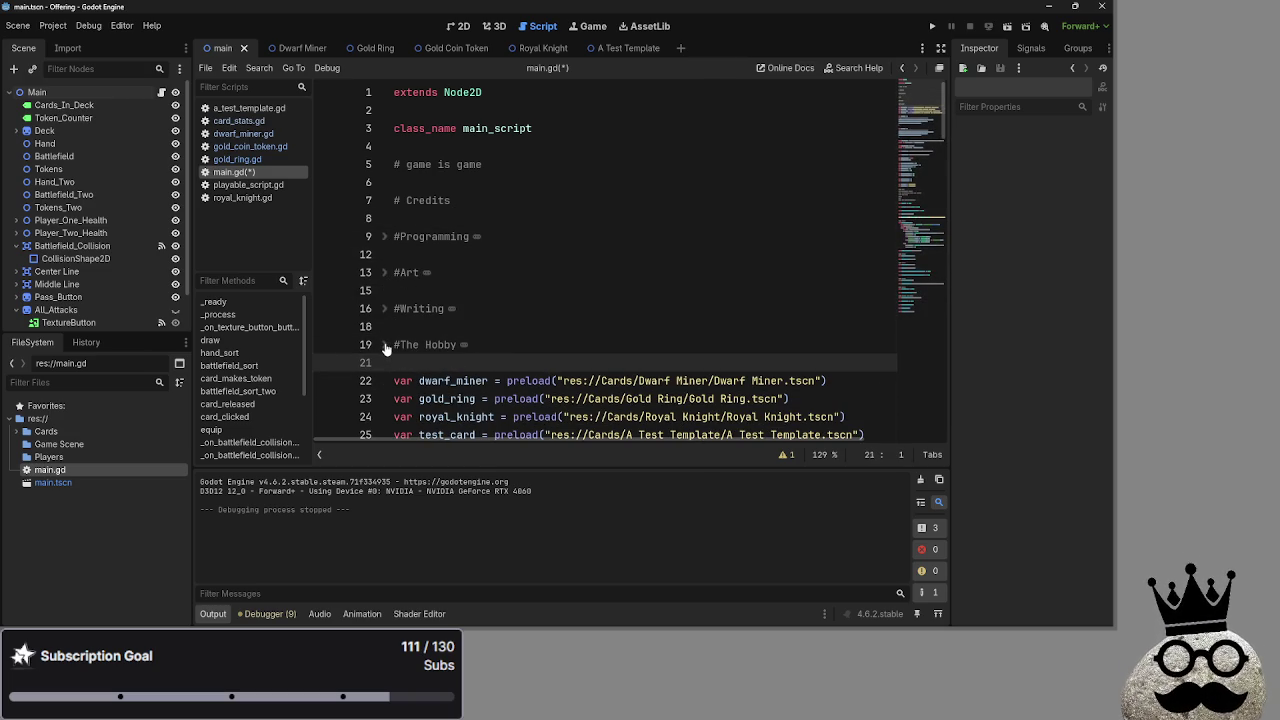
- Delete the folded Art, Writing and Hobby blocks and the leftover duplicate contributor line
key("shift+Up")
key("shift+Up")
key("shift+Up")
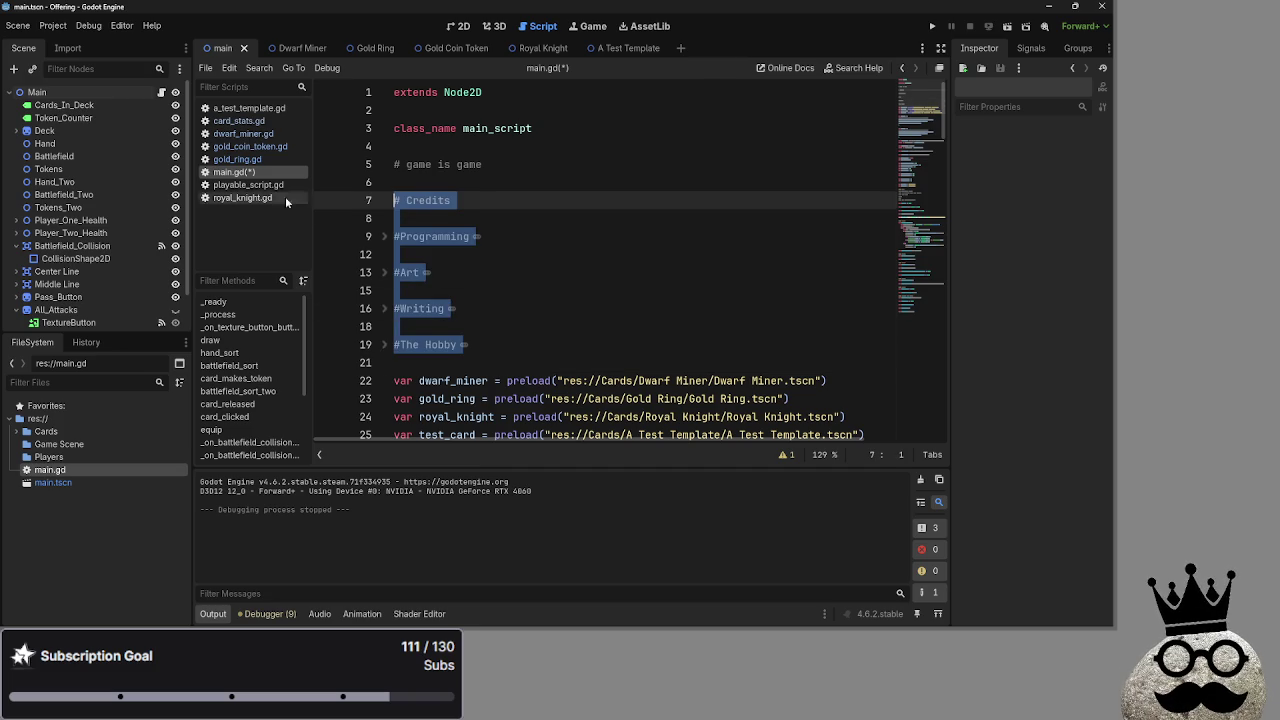
left_click(446, 183)
left_click(443, 212)
left_click(475, 337)
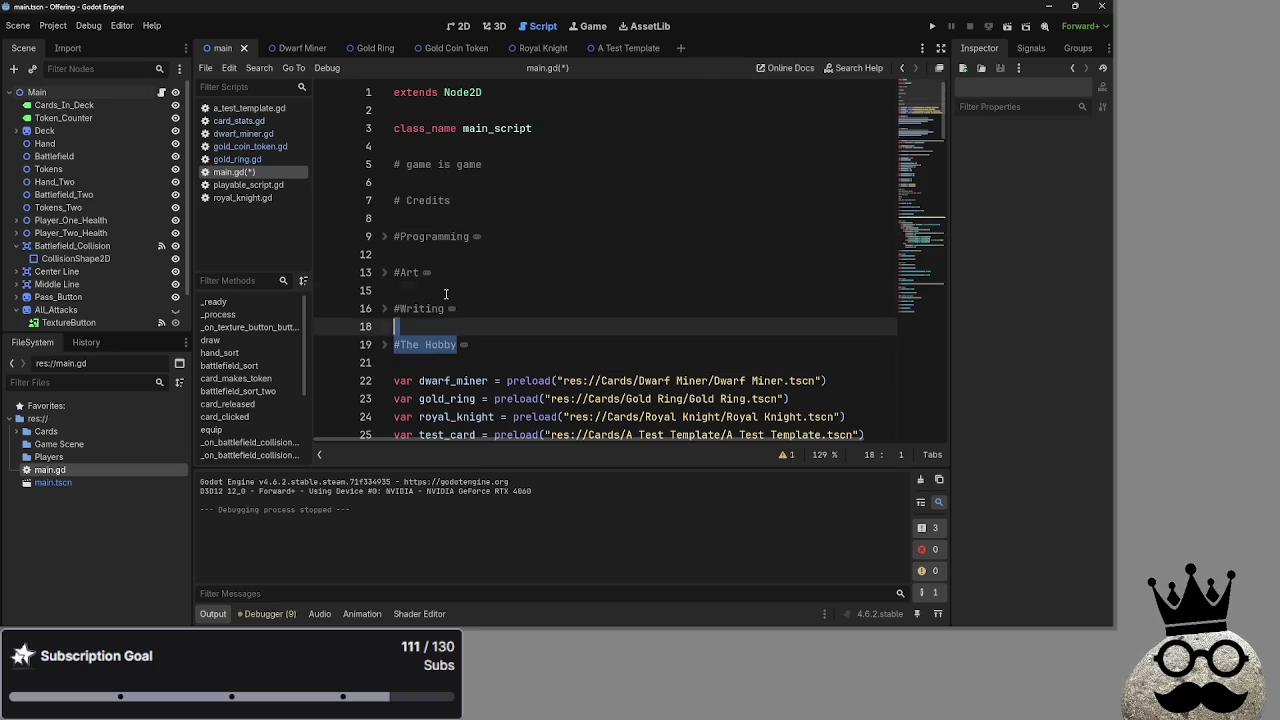
left_click(423, 256, "shift")
key("BackSpace")
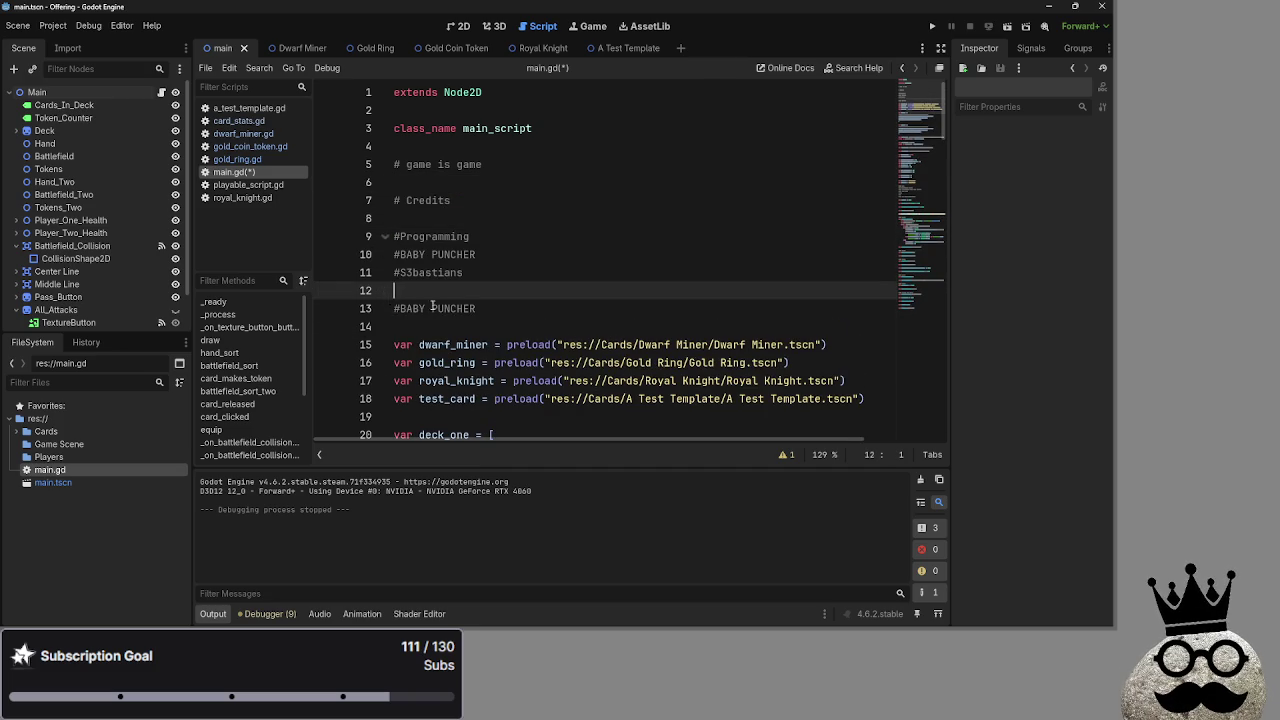
key("shift+Down")
- Remove the #Programming heading and blank line, and add a Programming role after the first name
key("BackSpace")
left_click(406, 218)
key("BackSpace")
left_click(391, 214)
key("shift+End")
key("BackSpace")
key("BackSpace")
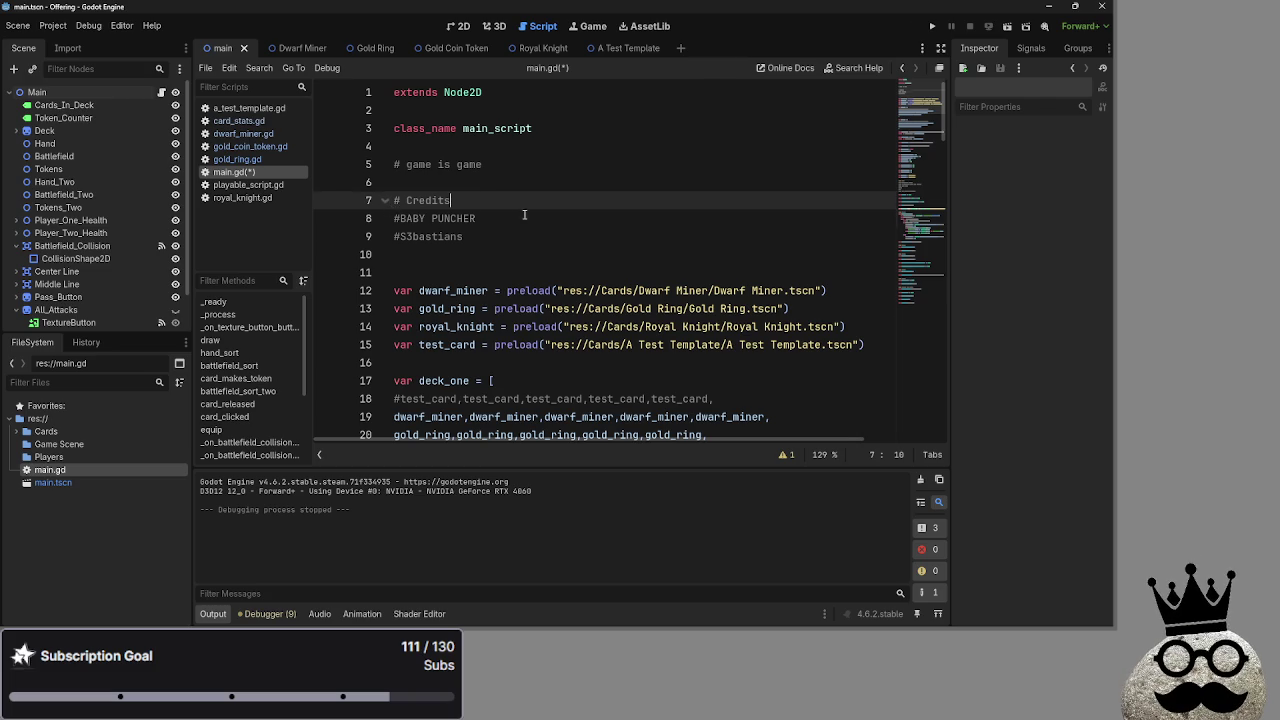
left_click(524, 216)
type("-")
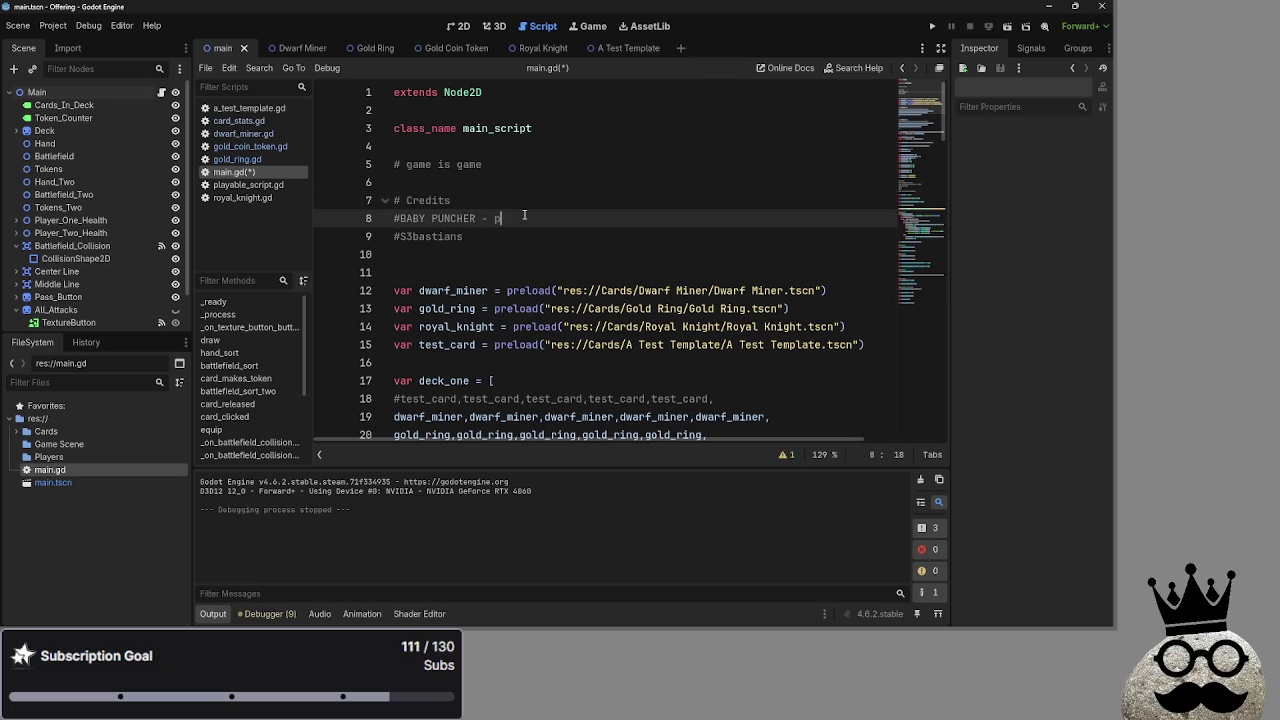
type("ro")
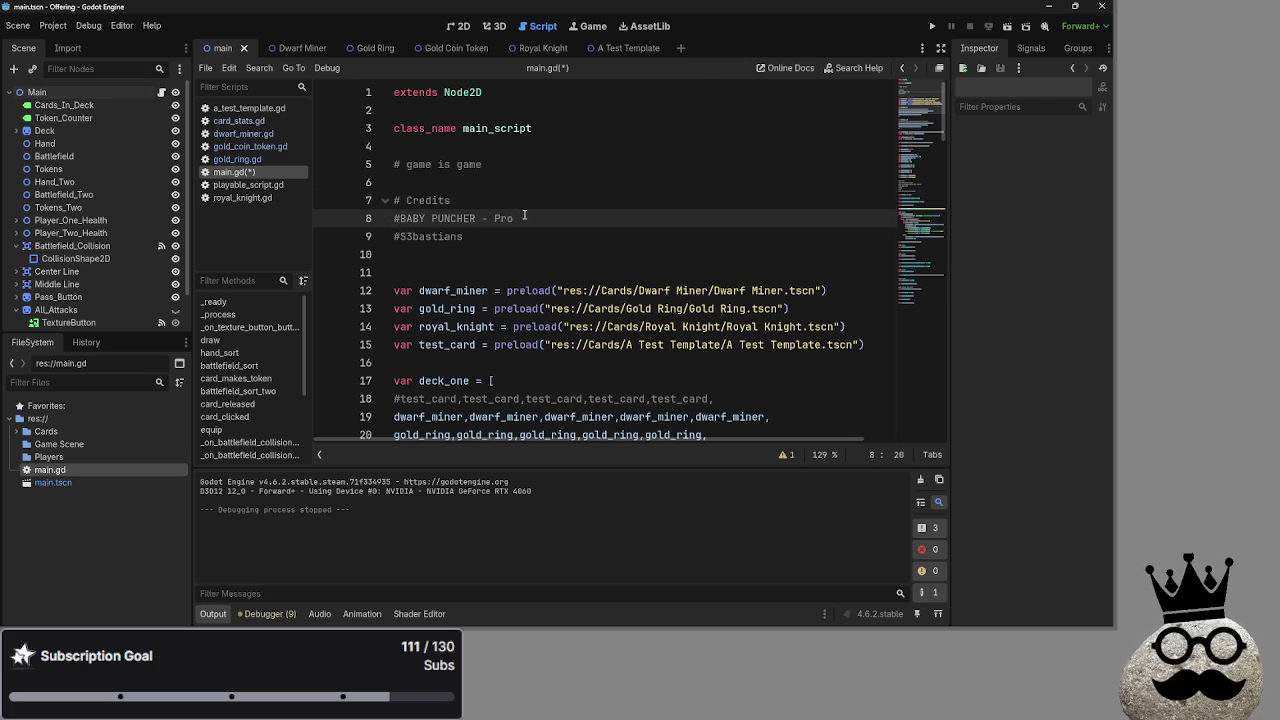
type("gramming")
- Copy the role to the second contributor and make it 'Minor Programming Contributions'
left_click_drag(568, 218, 478, 218)
key("ctrl+c")
left_click(484, 238)
key("ctrl+v")
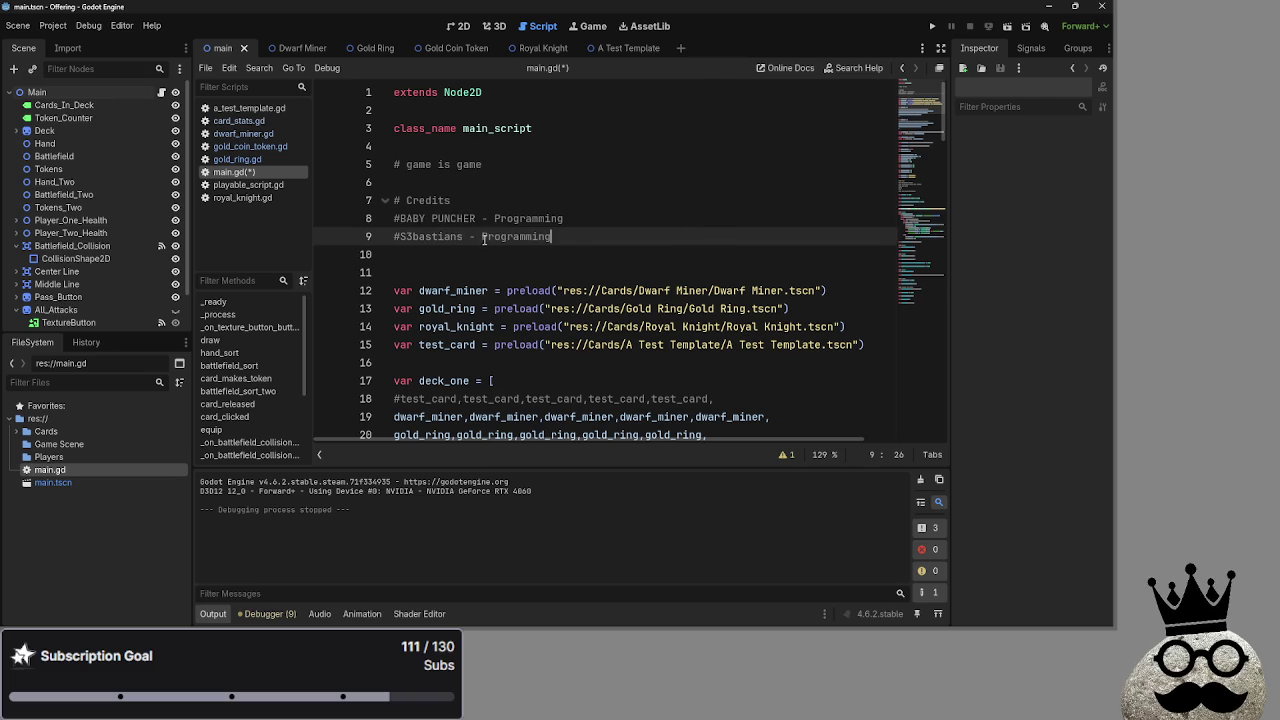
left_click(470, 238)
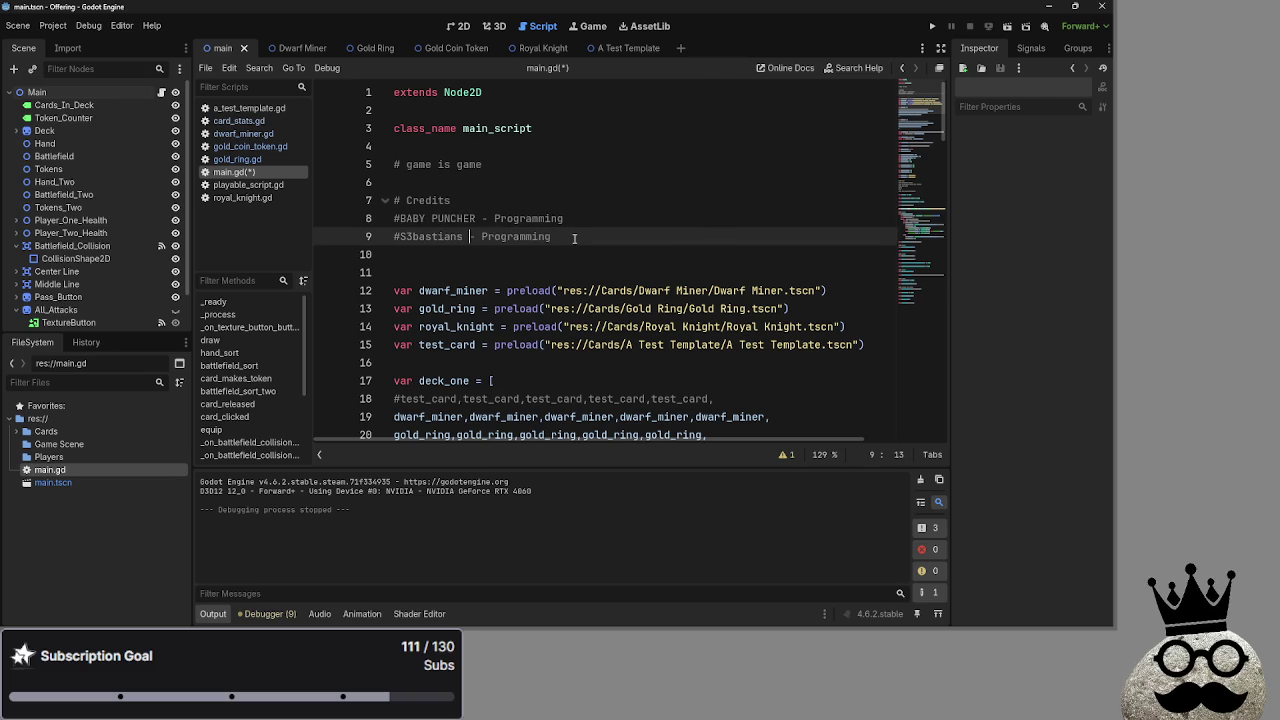
left_click(481, 238)
type("Minor")
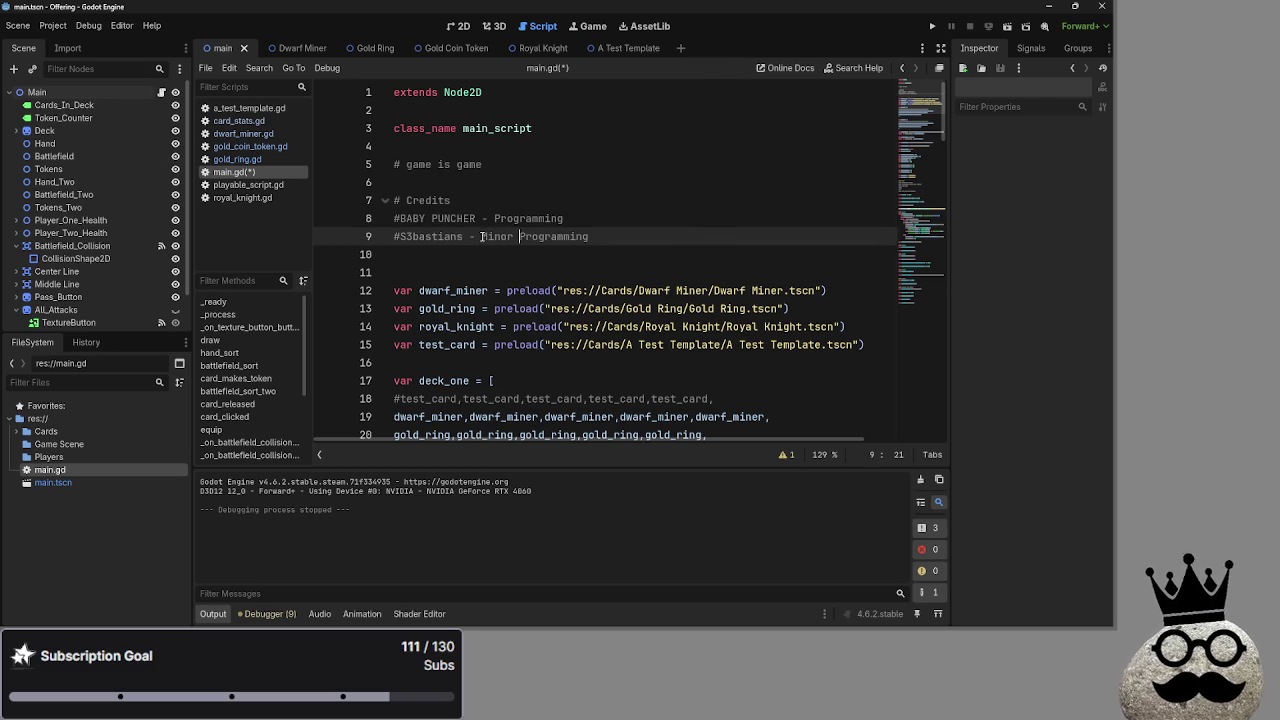
left_click(631, 238)
type("Contributions")
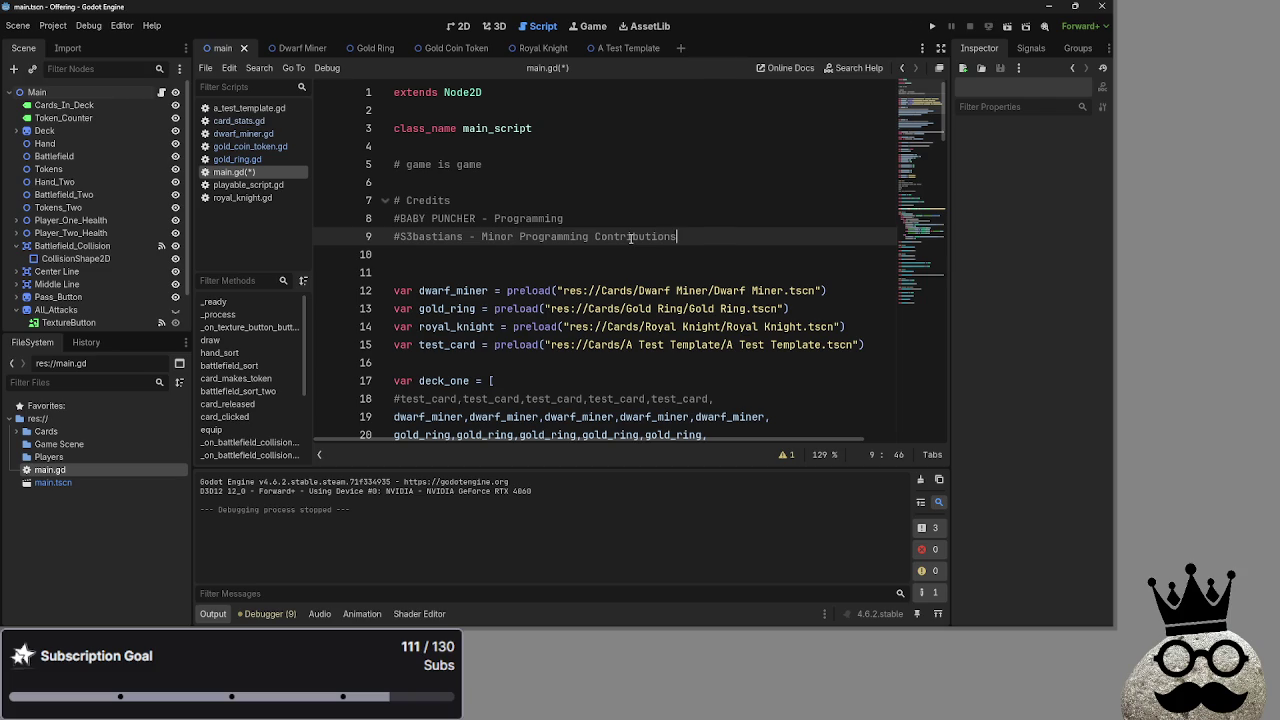
left_click(671, 217)
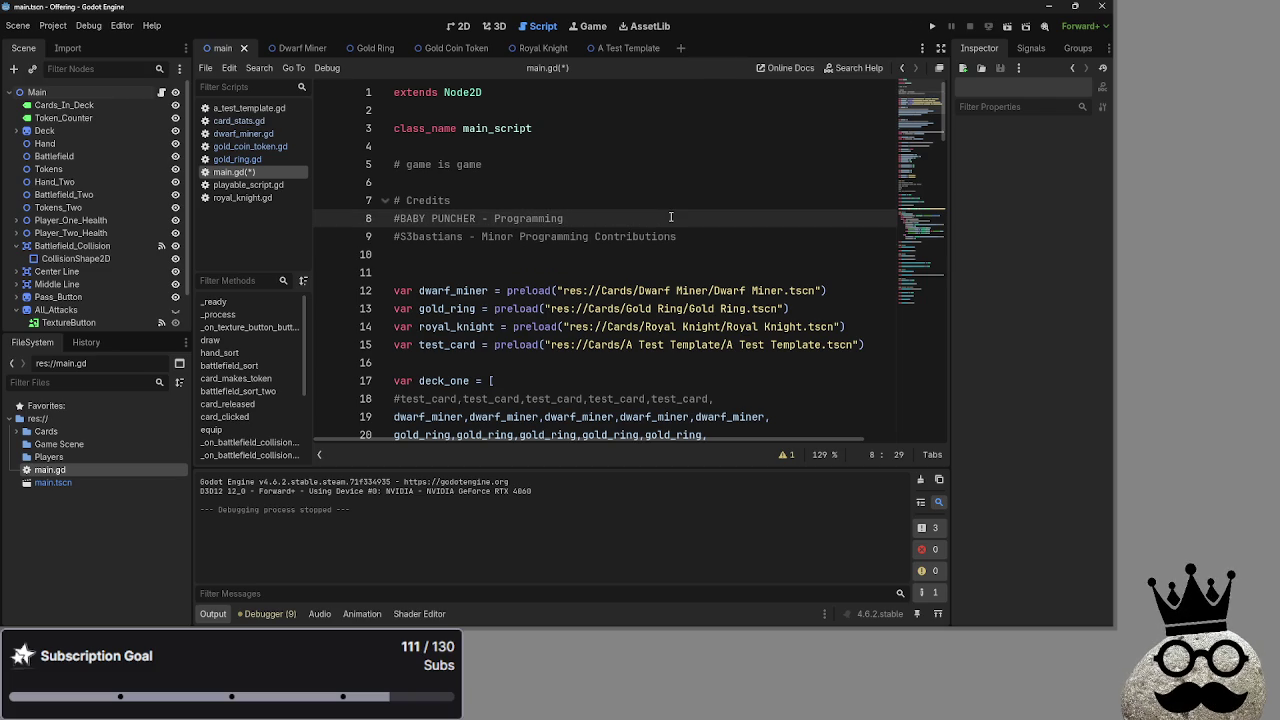
left_click(494, 218)
- Reword the first contributor's role to 'Head Programmer, Lead Artist'
type("Head")
left_click(596, 218)
left_click_drag(592, 220, 572, 222)
type("e")
type("mer")
key("BackSpace")
key("BackSpace")
key("BackSpace")
type("ad Artings")
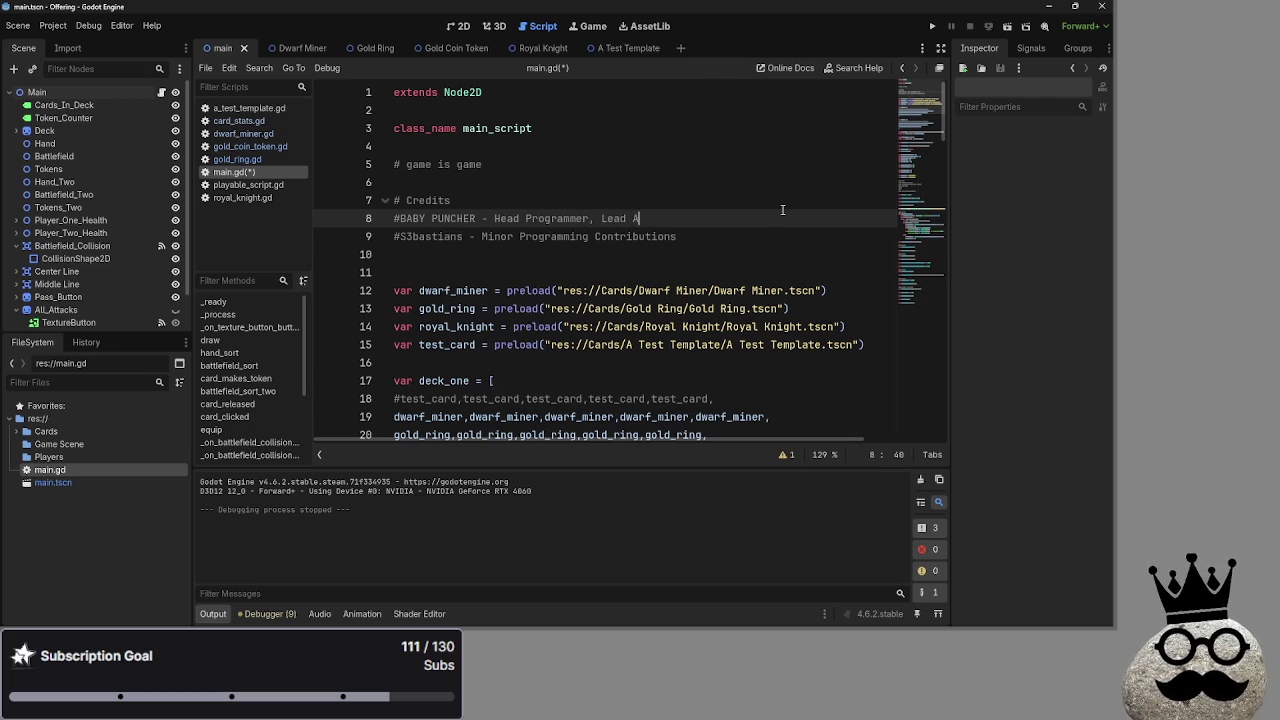
key("BackSpace")
key("BackSpace")
key("BackSpace")
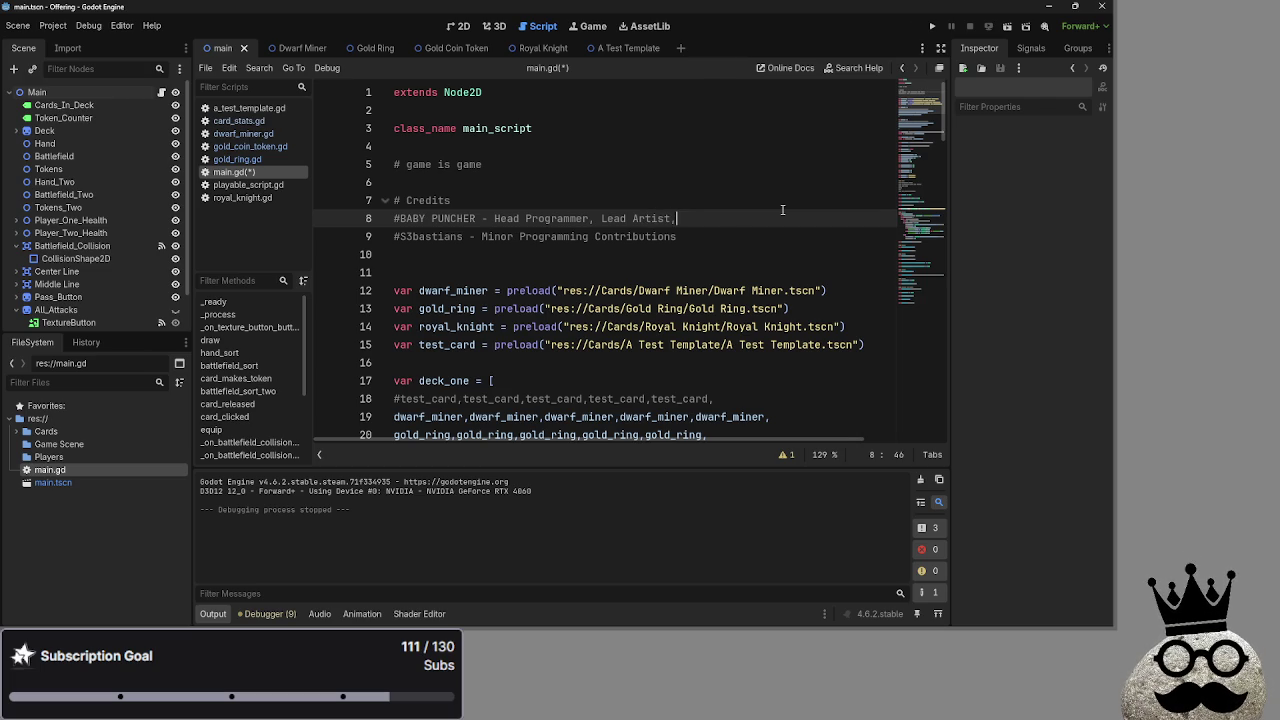
- Append 'Probability analyst for the Hobby' to line 8, capitalising 'Probability'
type(" probability ")
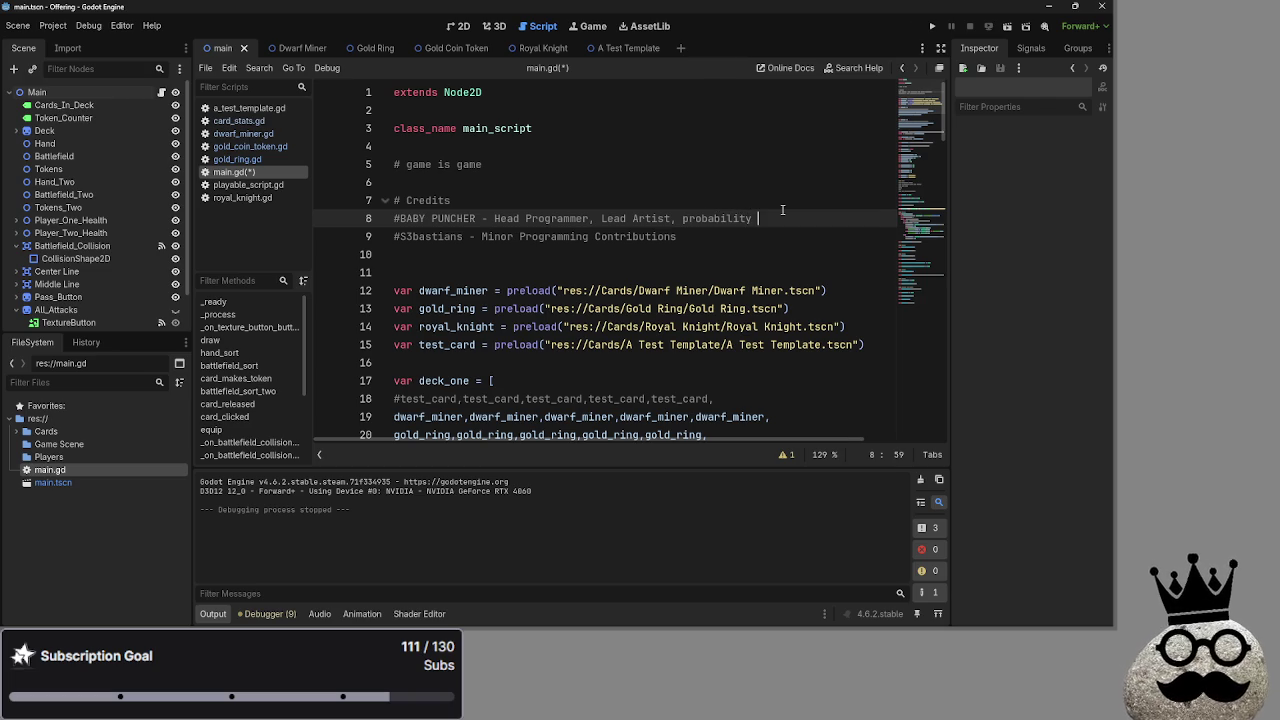
type("analyst")
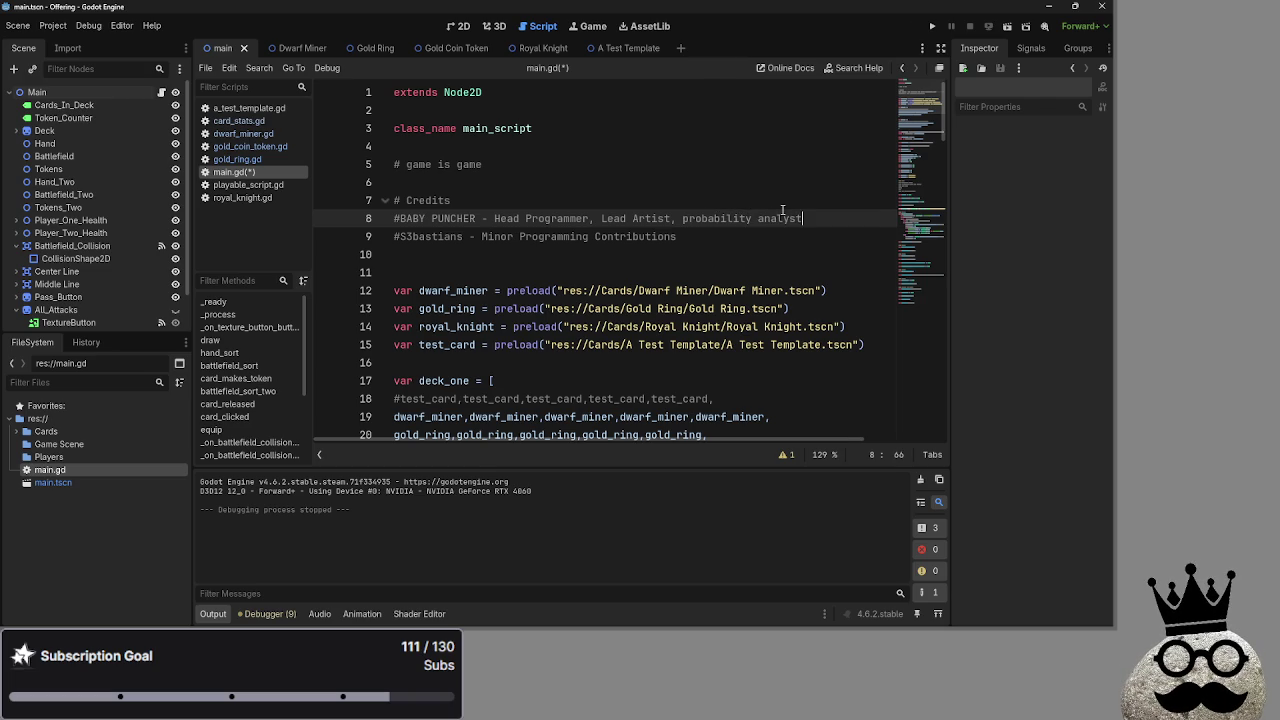
left_click(683, 218)
key("Delete")
type("P")
left_click(857, 218)
type("or the Hobb")
type("y")
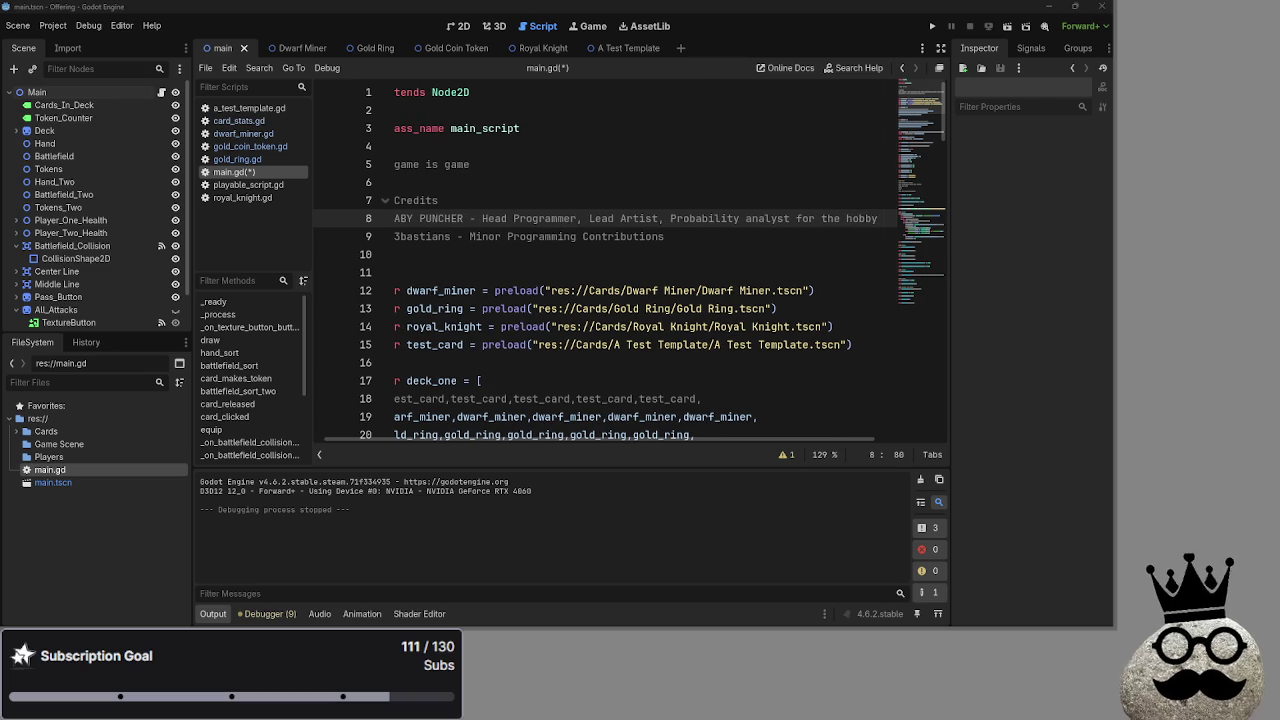
left_click_drag(672, 435, 646, 470)
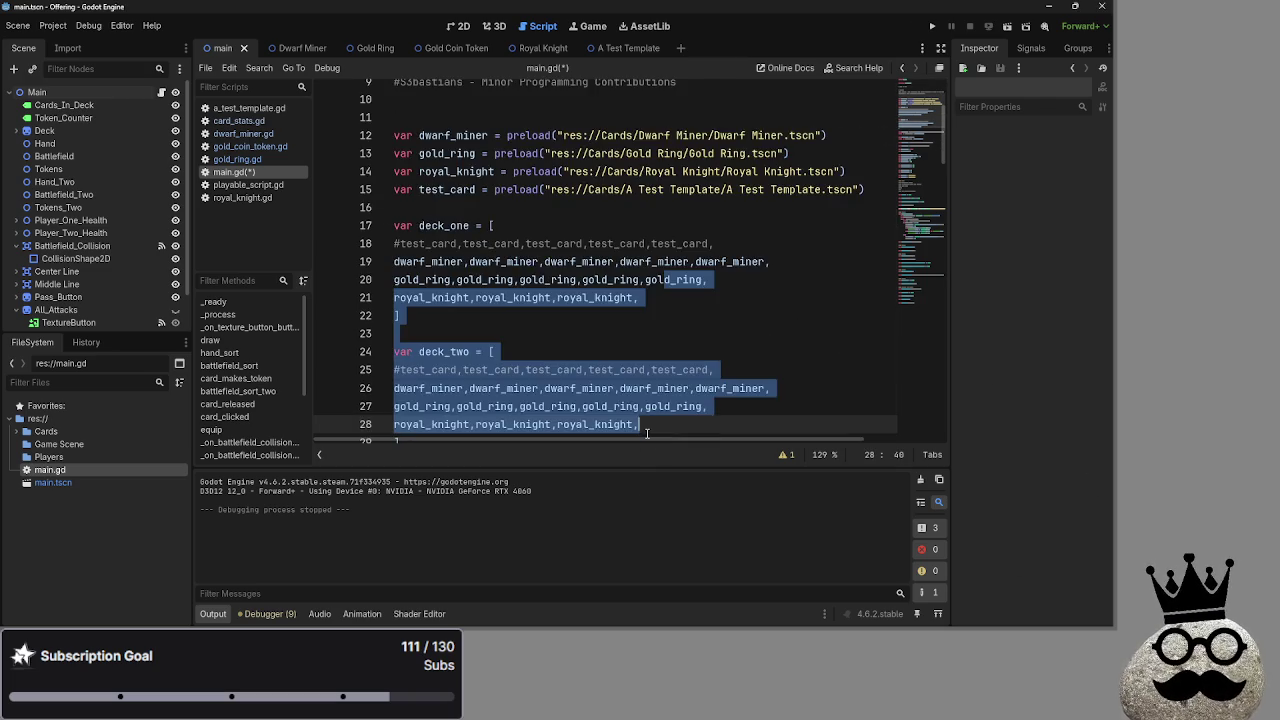
scroll(663, 399, "up", 2)
left_click(688, 254)
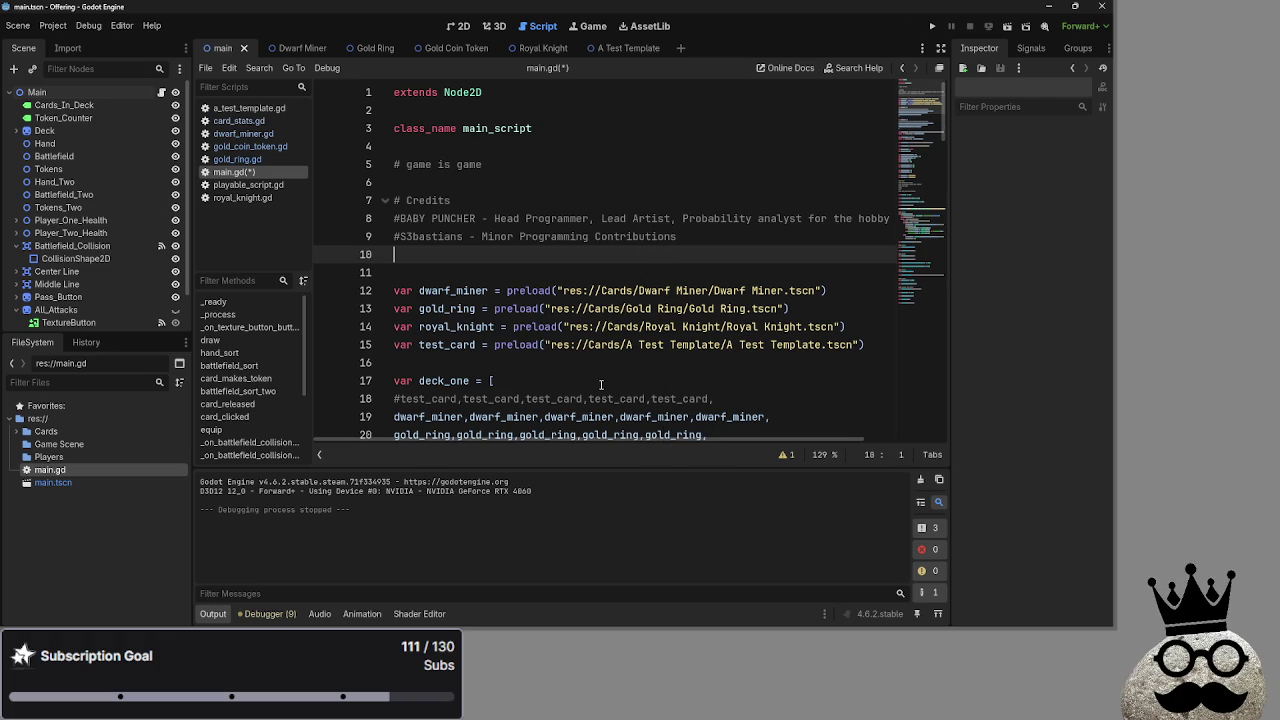
left_click_drag(690, 438, 786, 437)
left_click(830, 218)
left_click(684, 218)
key("Delete")
type("A")
key("BackSpace")
type("(")
left_click(832, 218)
type(")m")
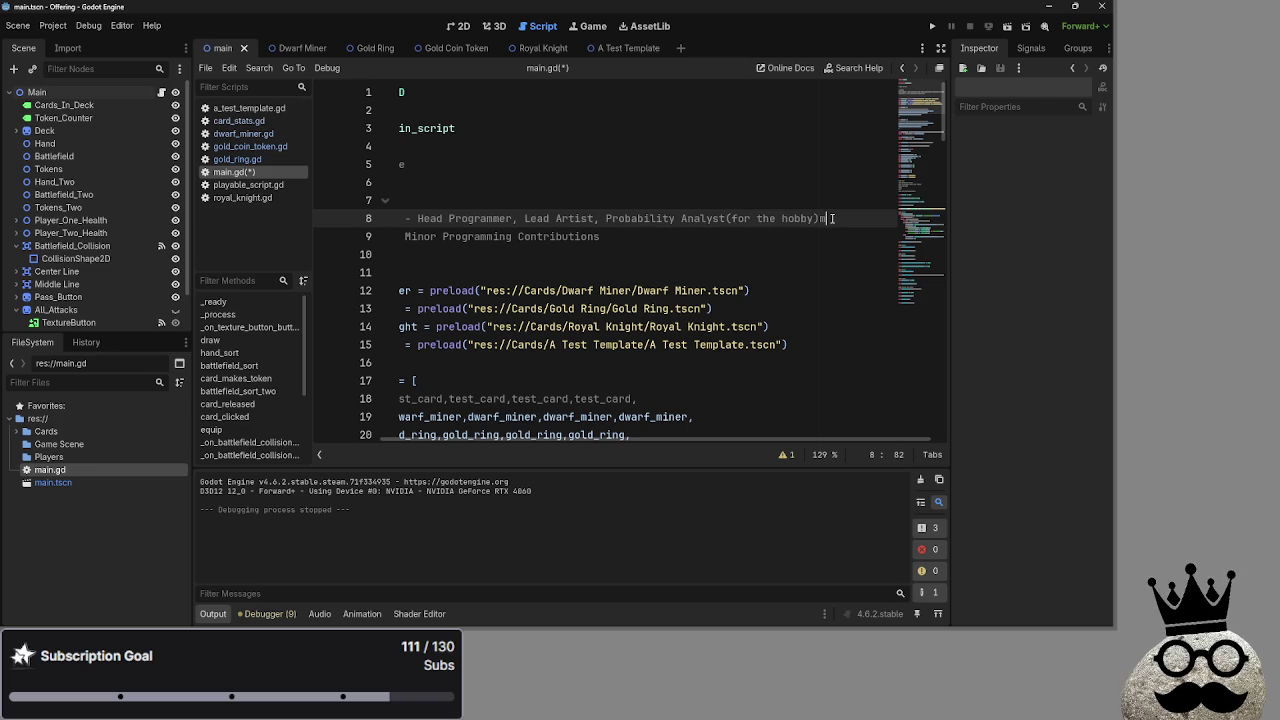
type(", I")
key("BackSpace")
key("BackSpace")
type("ad Writer")
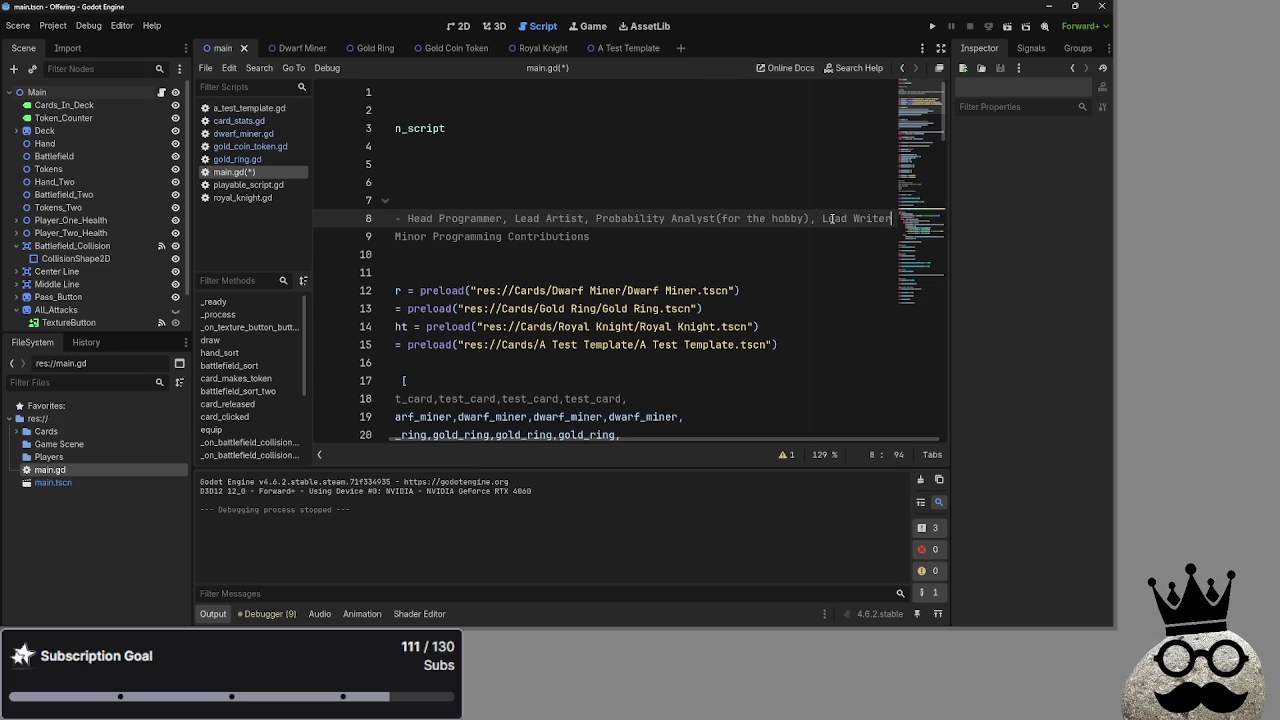
key("ctrl+BackSpace")
key("ctrl+BackSpace")
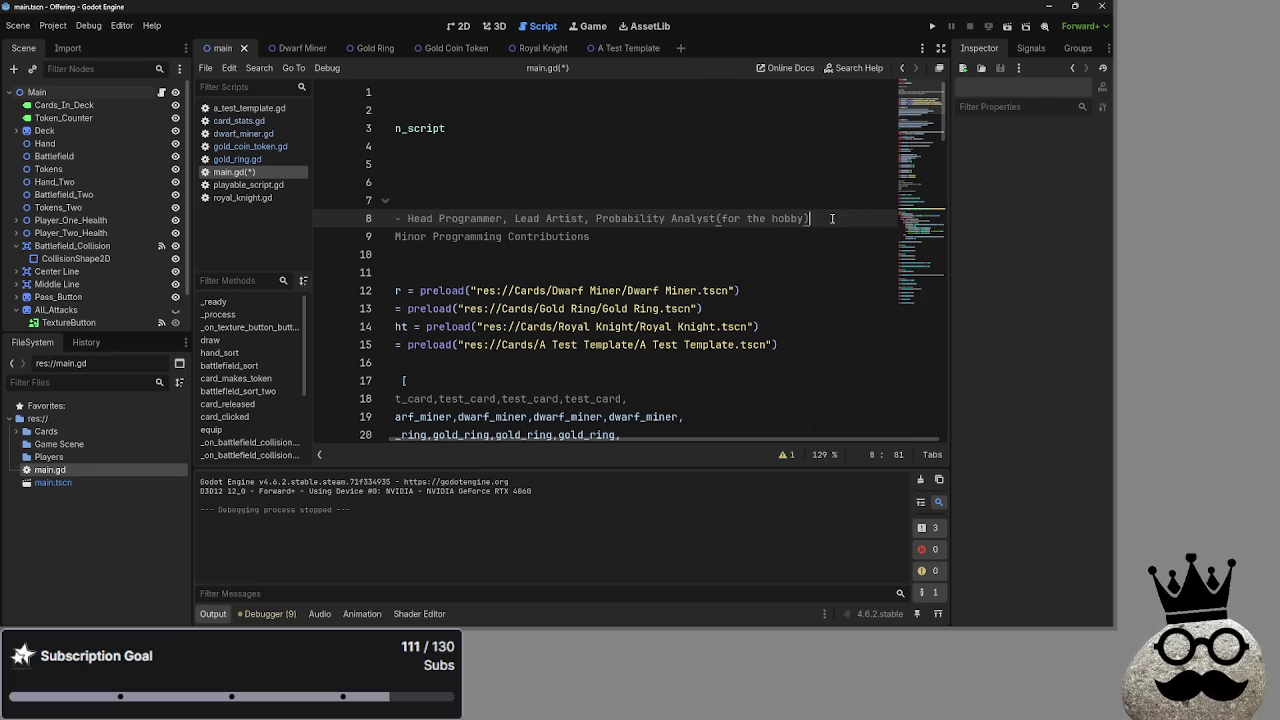
left_click_drag(560, 439, 411, 439)
left_click(554, 207)
left_click(550, 218)
double_click(780, 218)
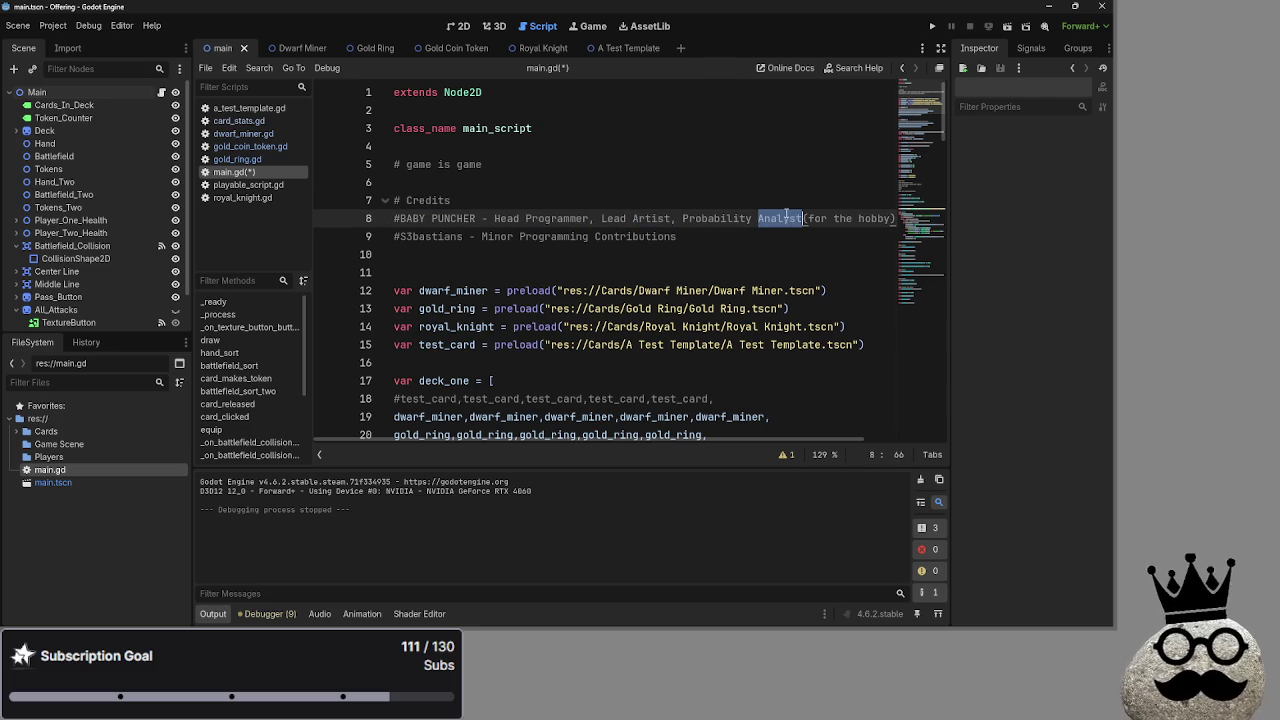
left_click(787, 252)
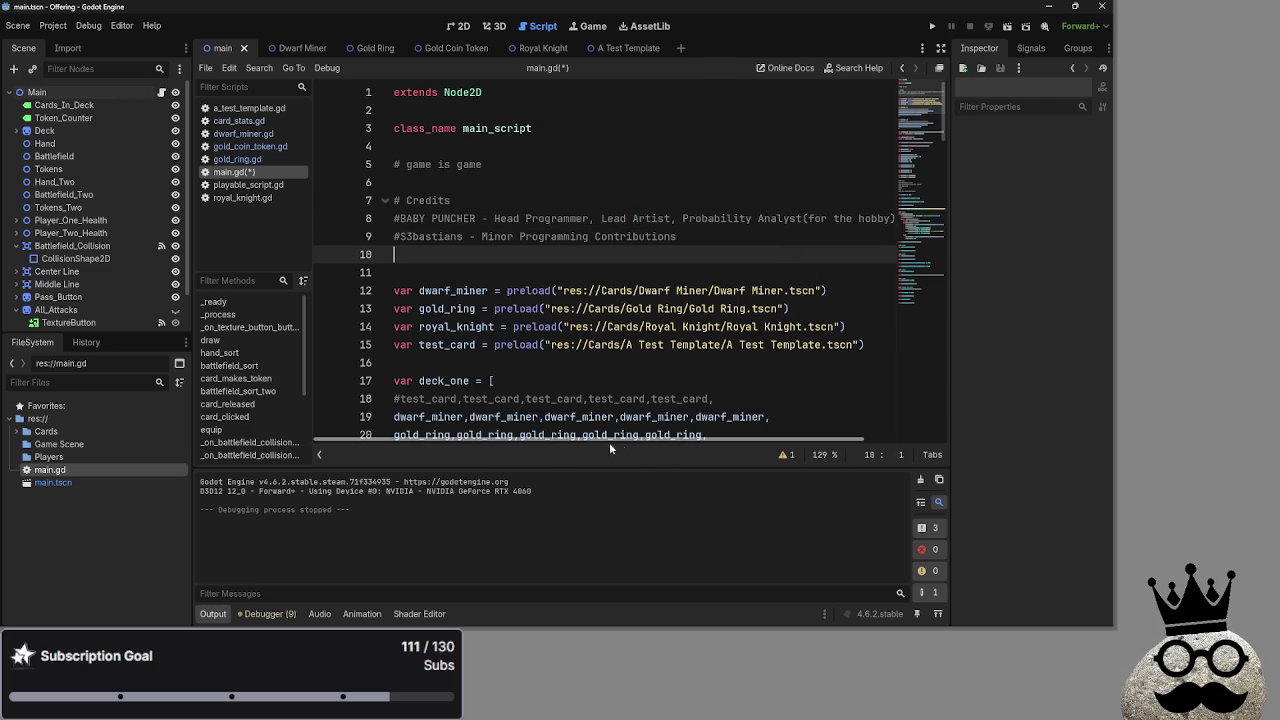
scroll(565, 443, "right", 2)
scroll(565, 443, "left", 2)
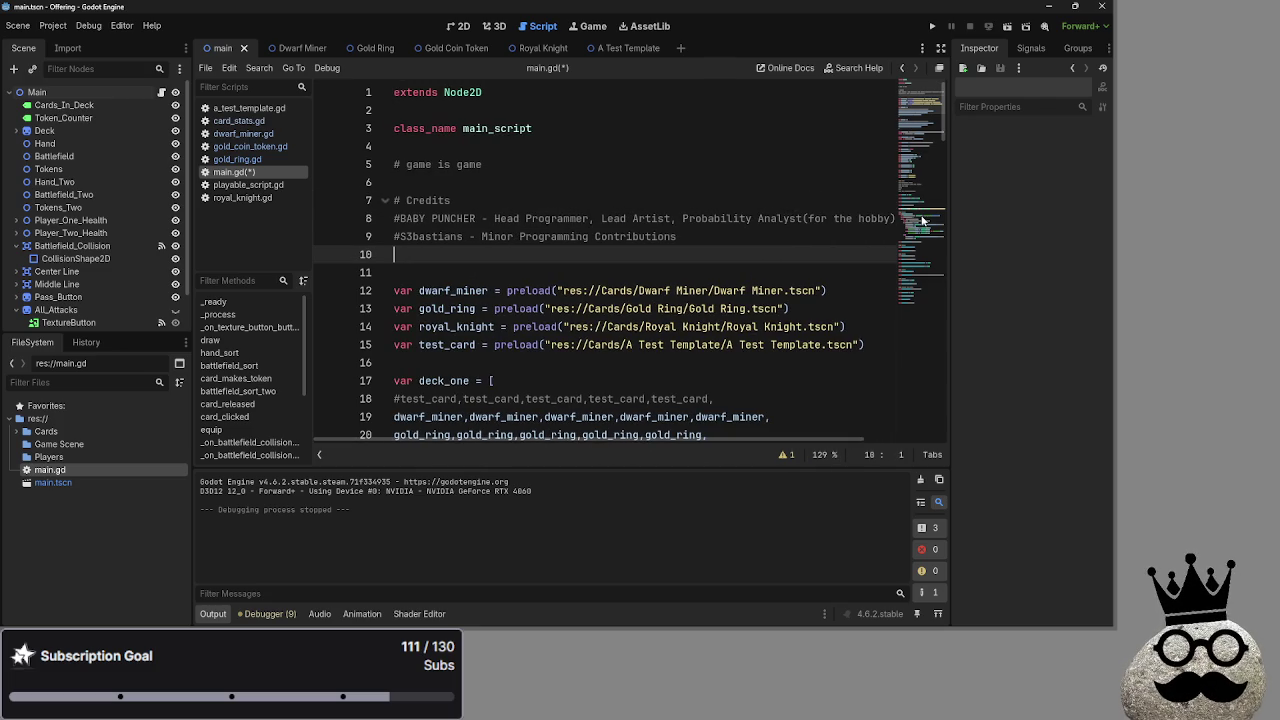
mouse_move(894, 218)
left_mouse_down()
mouse_move(660, 236)
mouse_move(654, 218)
left_mouse_up()
left_click(654, 218)
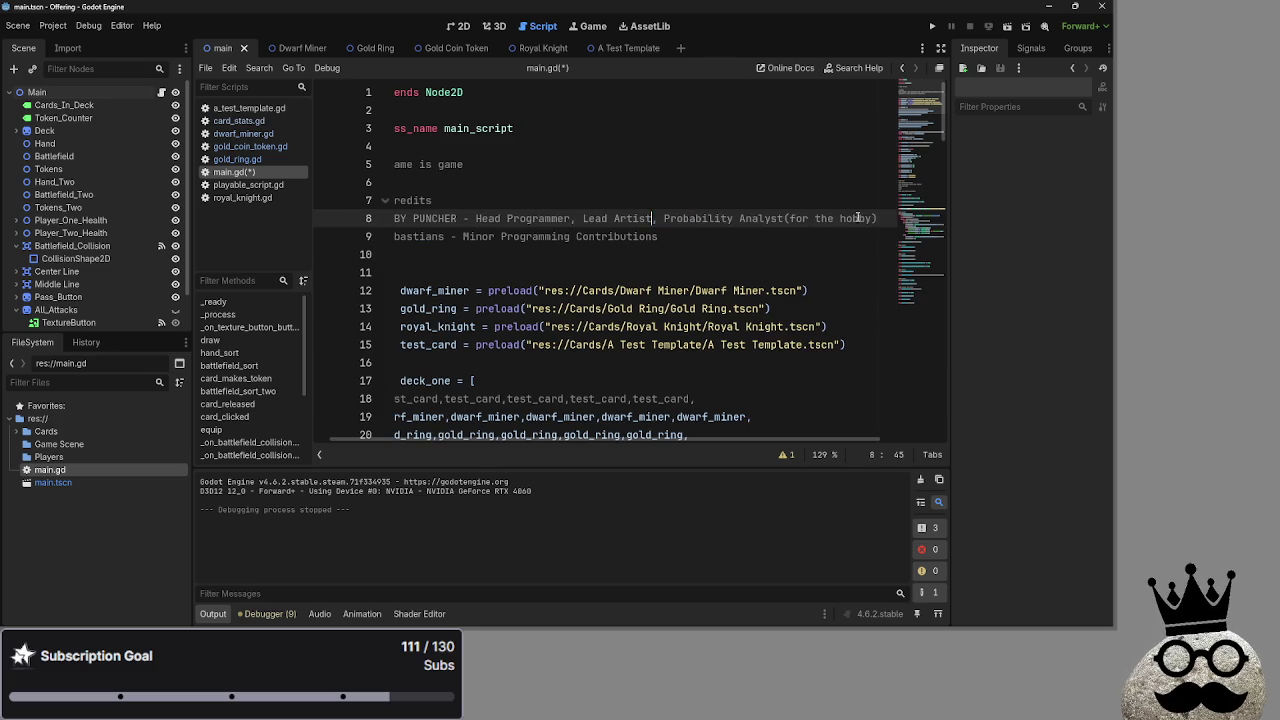
- Delete the role text on line 8, then undo to restore the roles
left_click_drag(880, 218, 647, 218)
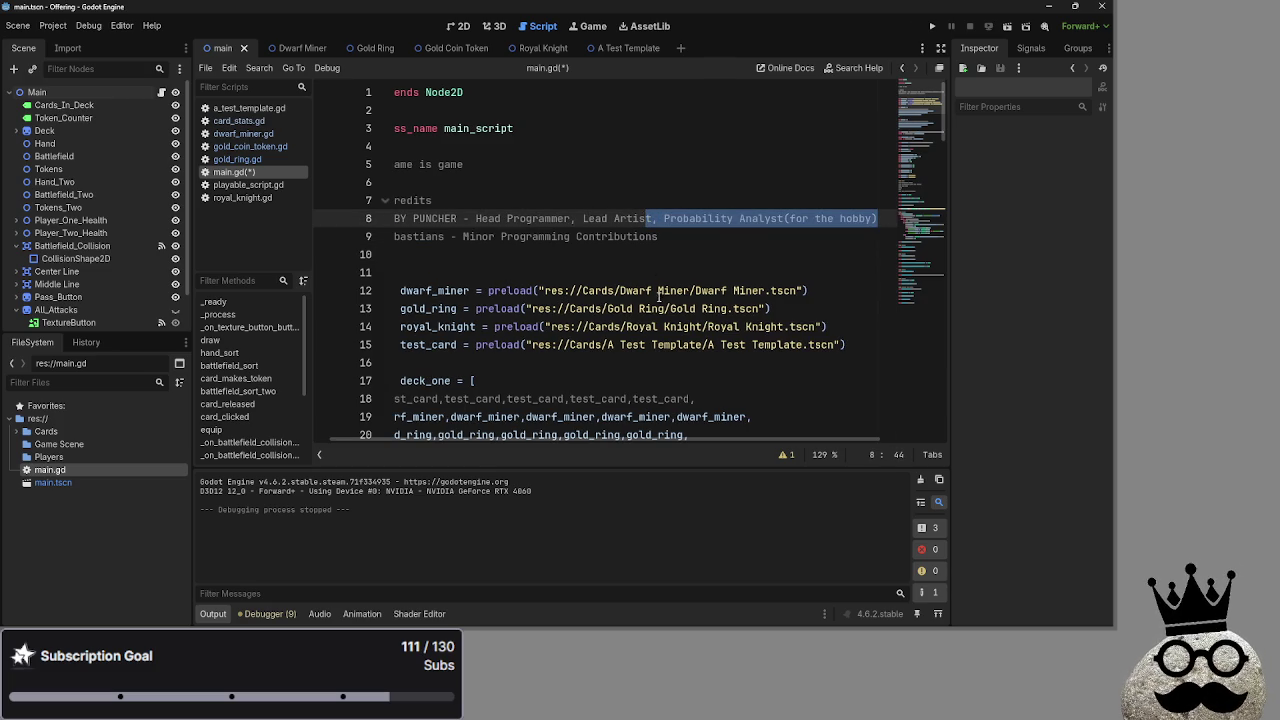
left_click(652, 218)
left_click_drag(652, 218, 884, 218)
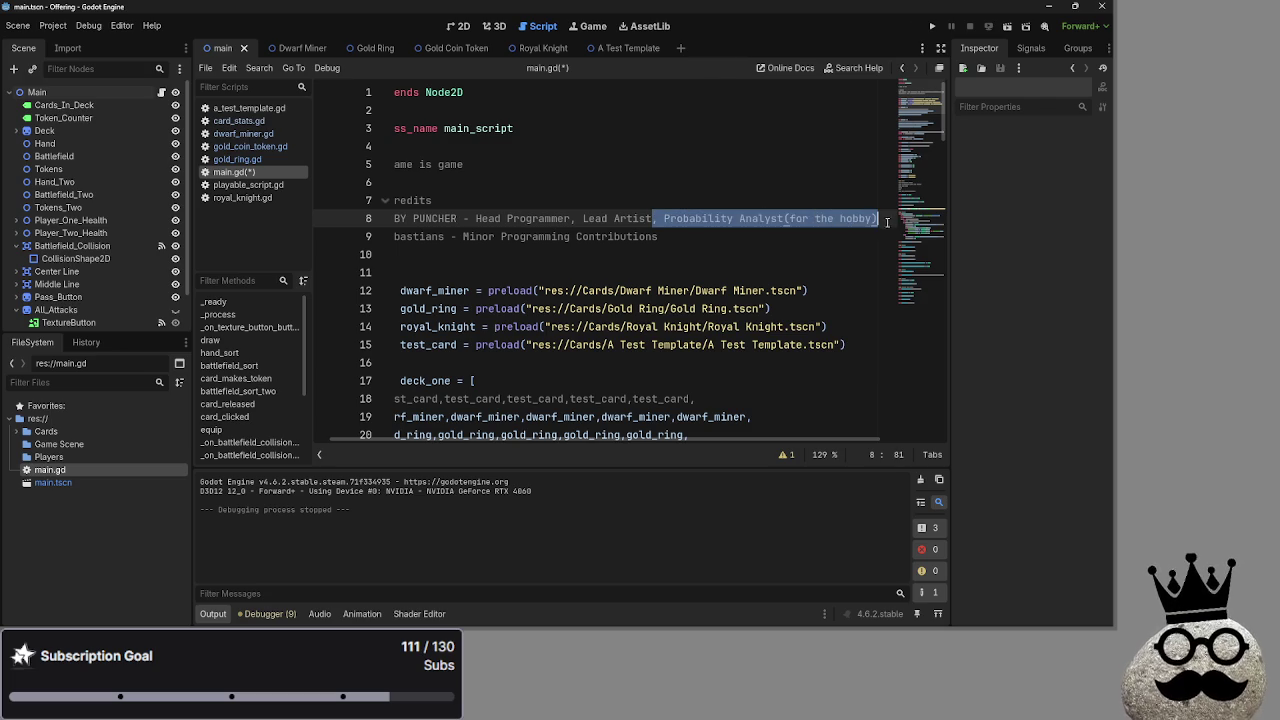
key("BackSpace")
mouse_move(652, 218)
left_mouse_down()
mouse_move(426, 218)
mouse_move(652, 218)
left_mouse_up()
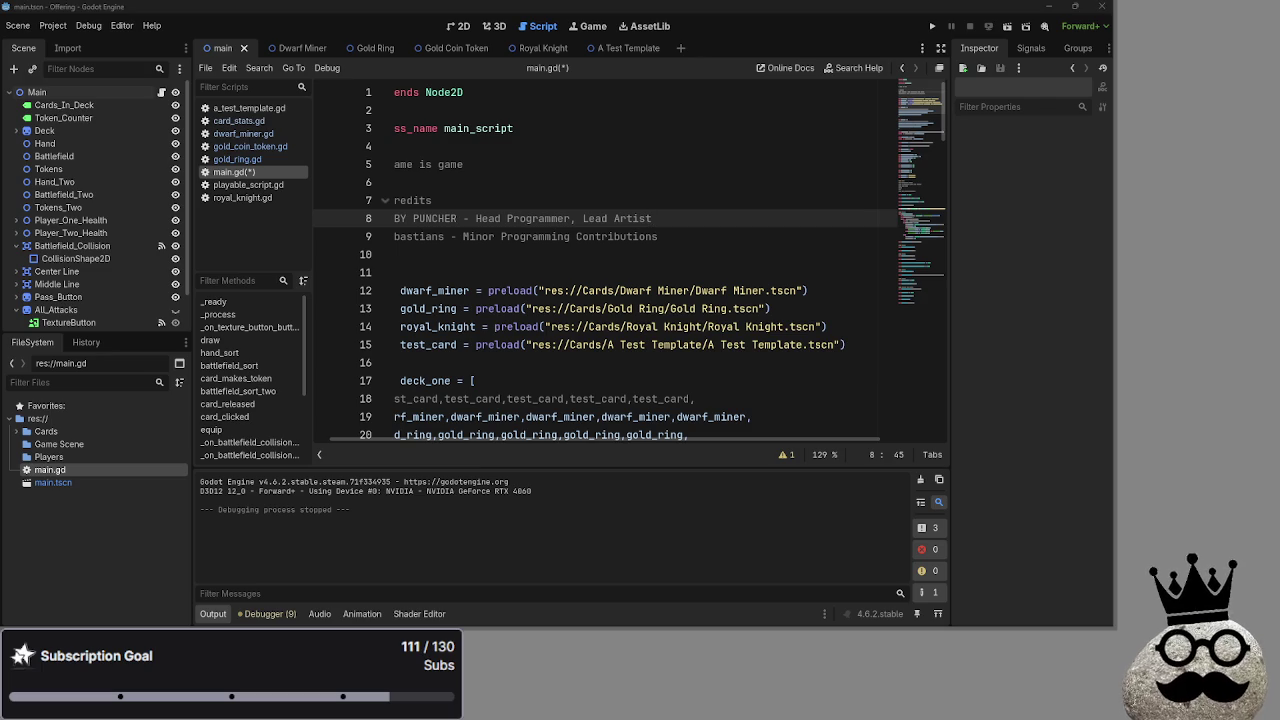
left_click_drag(689, 214, 463, 218)
key("BackSpace")
- Swap roles so line 9 gets Head Programmer and line 8 Minor Programming Contributions
key("BackSpace")
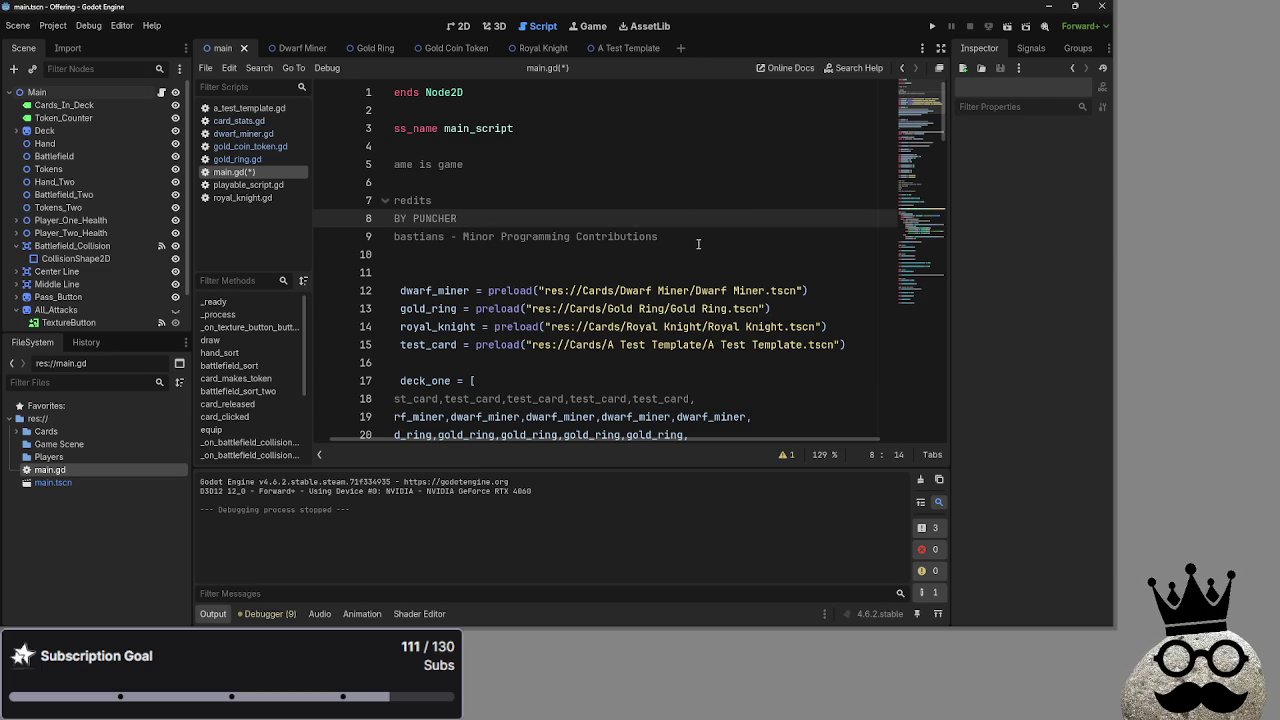
key("ctrl+z")
left_click_drag(570, 218, 475, 218)
key("ctrl+c")
left_click_drag(658, 236, 480, 236)
left_click(462, 236)
key("ctrl+v")
mouse_move(747, 237)
left_mouse_down()
mouse_move(655, 218)
mouse_move(791, 240)
mouse_move(557, 237)
mouse_move(565, 218)
mouse_move(475, 218)
left_mouse_up()
key("ctrl+c")
key("ctrl+v")
left_click(824, 240)
left_click_drag(824, 240, 557, 237)
key("BackSpace")
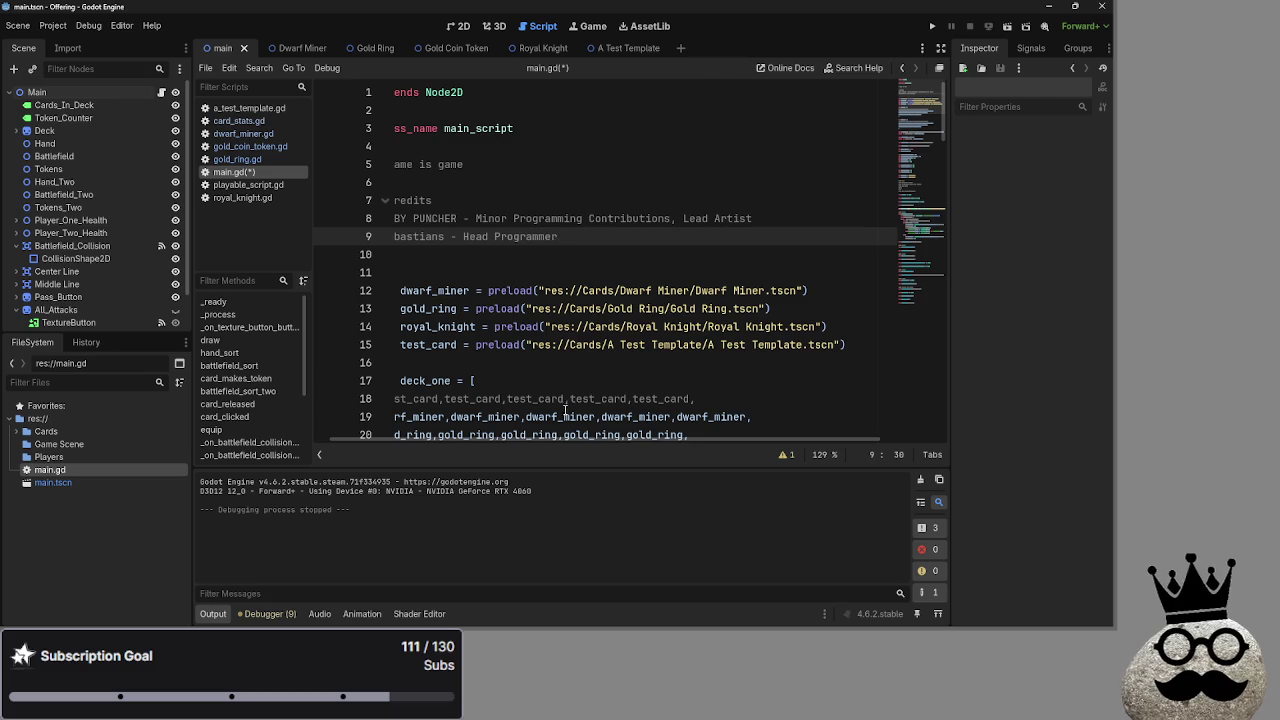
- Delete the role text from both credit lines and fold the Credits comment block
left_click_drag(548, 440, 492, 440)
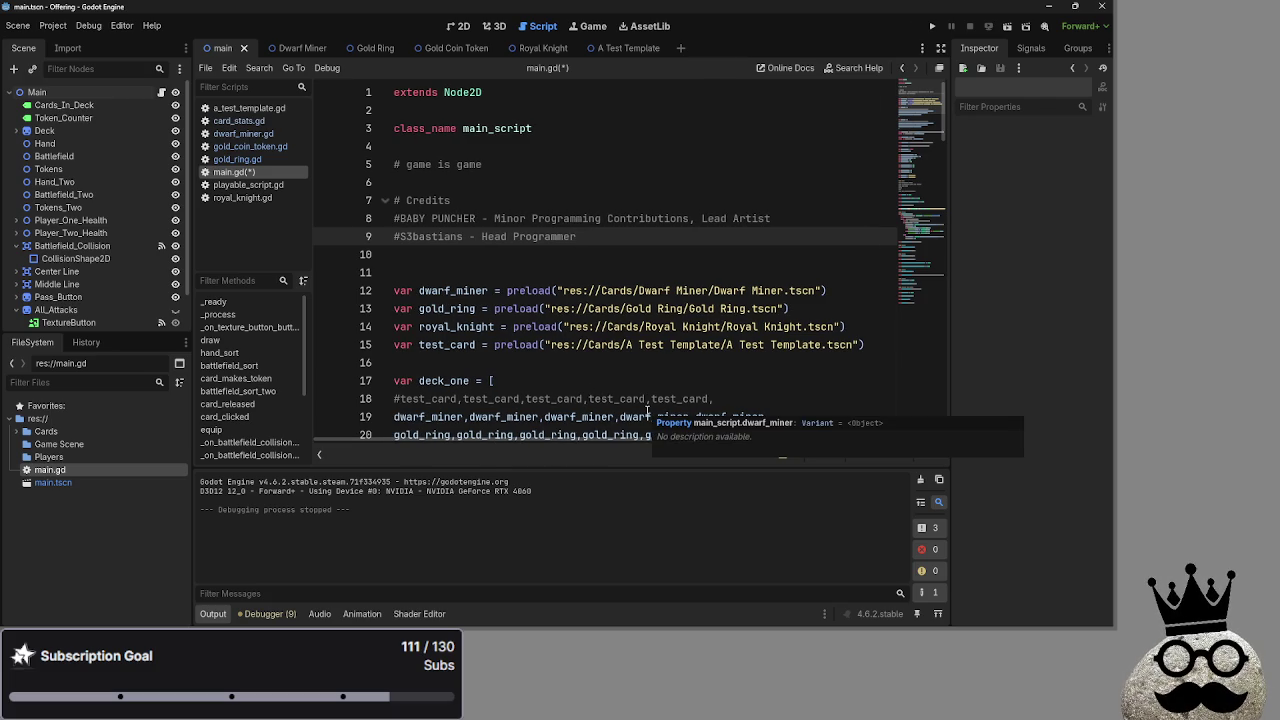
double_click(544, 236)
mouse_move(830, 220)
left_mouse_down()
mouse_move(481, 218)
mouse_move(578, 236)
left_mouse_up()
key("BackSpace")
key("BackSpace")
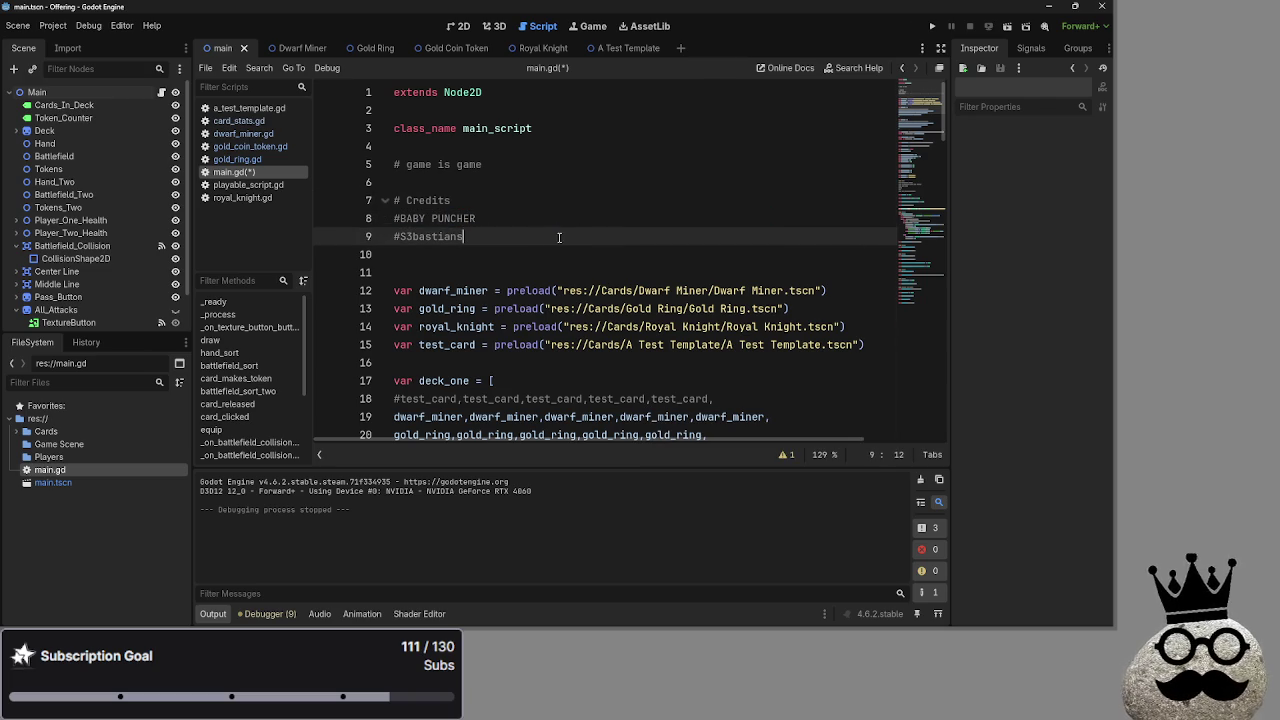
left_click(385, 201)
left_click(440, 228)
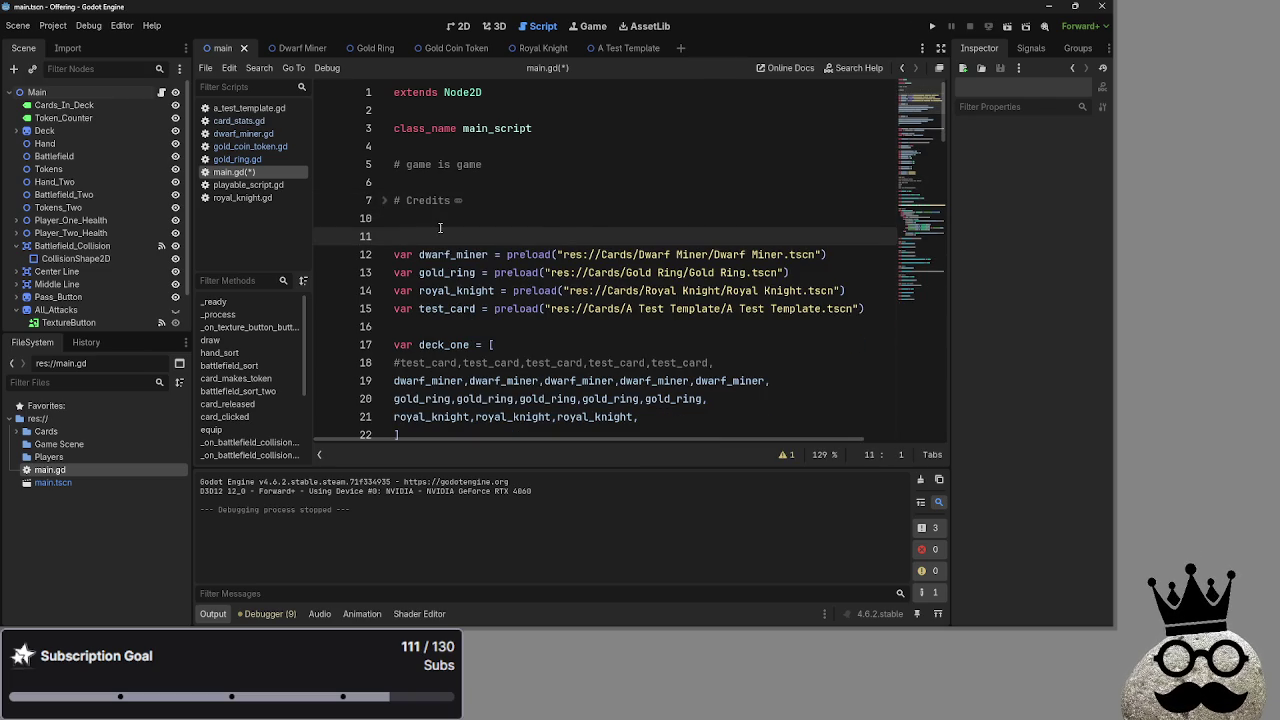
- Remove the extra blank line and scroll down to the TODO list
key("BackSpace")
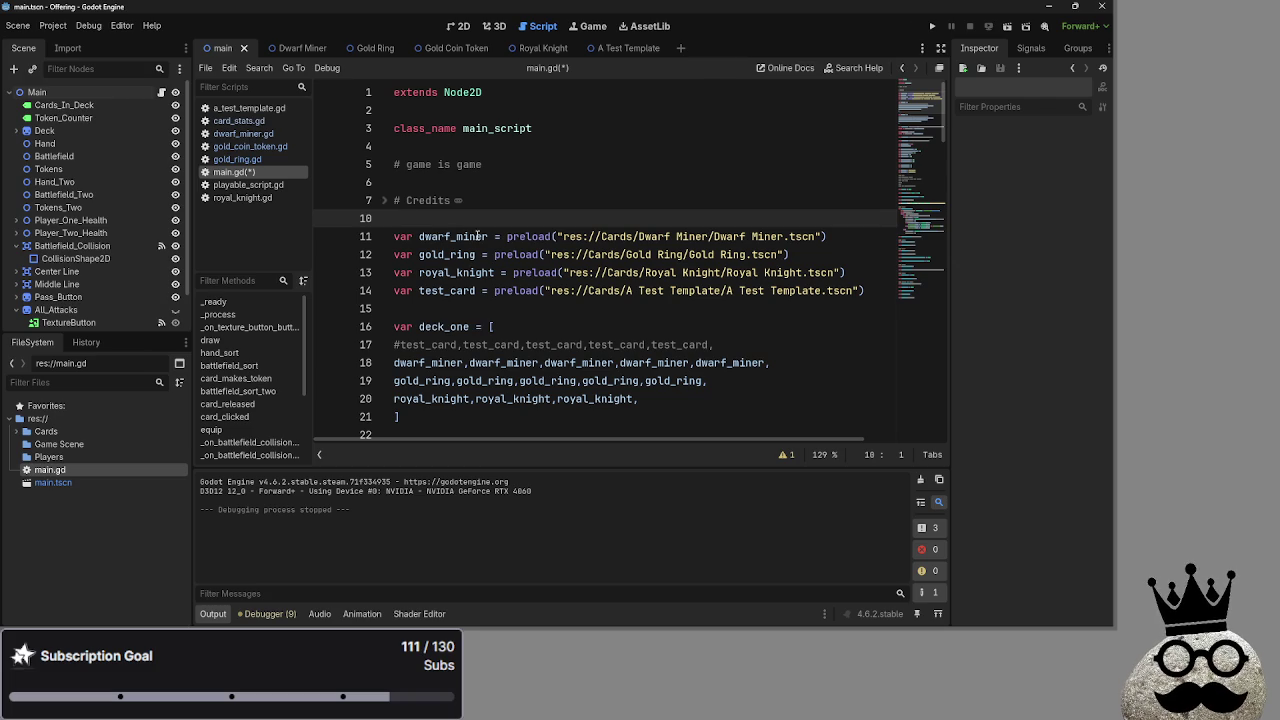
scroll(481, 233, "down", 1)
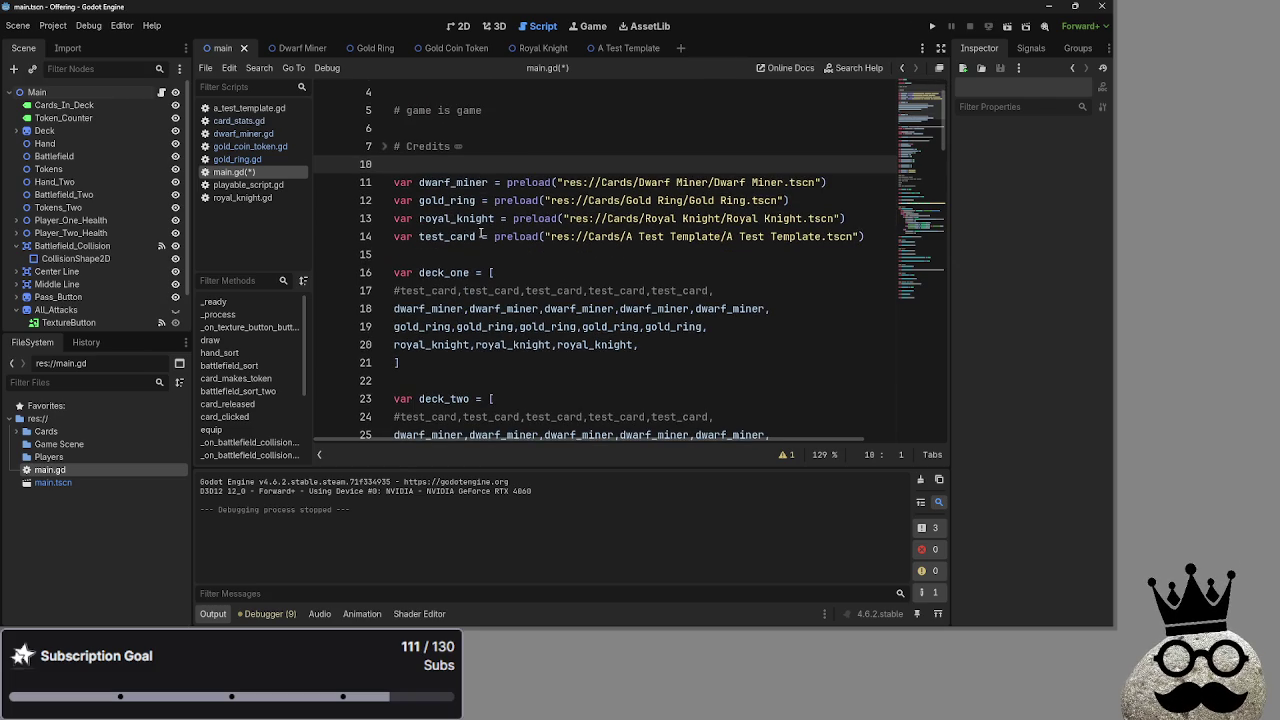
scroll(481, 250, "down", 3)
scroll(481, 253, "down", 15)
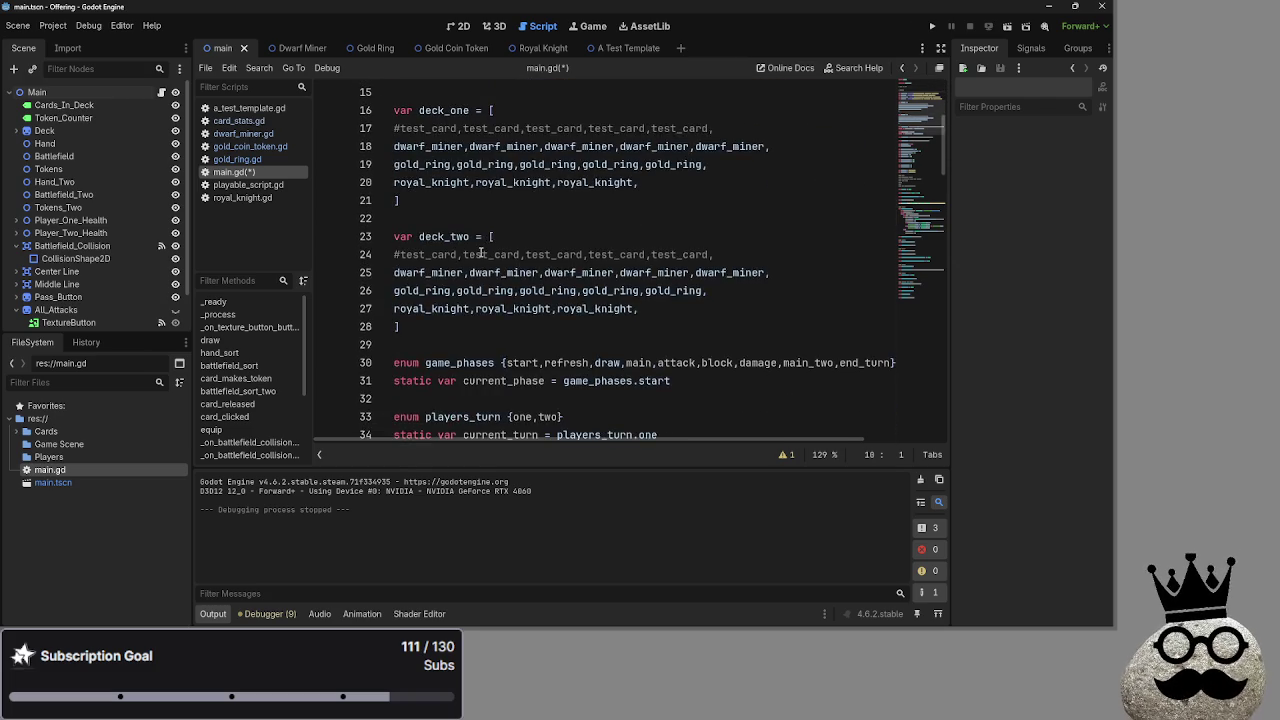
scroll(481, 253, "down", 2)
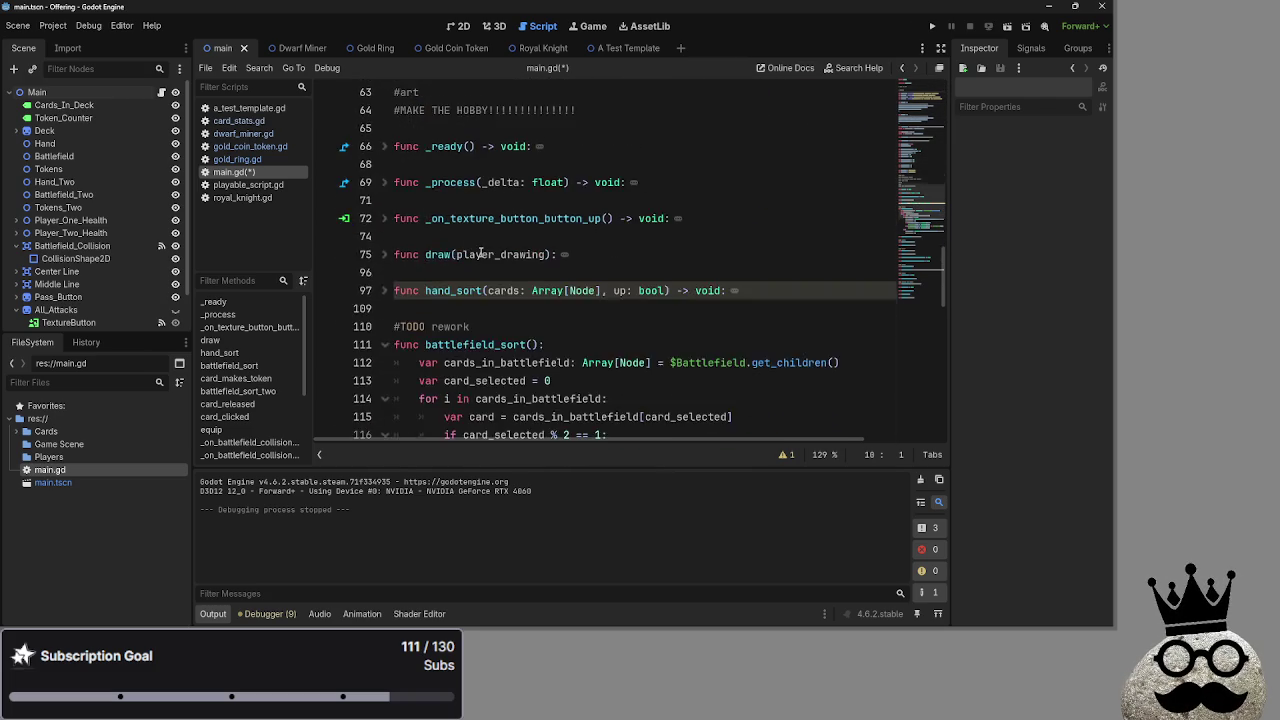
scroll(481, 253, "up", 3)
scroll(481, 253, "down", 2)
scroll(481, 253, "up", 2)
- Move '#fix battlefield sorting' below '#menus' and delete the blank line left behind
left_click_drag(584, 182, 366, 181)
left_click(661, 188)
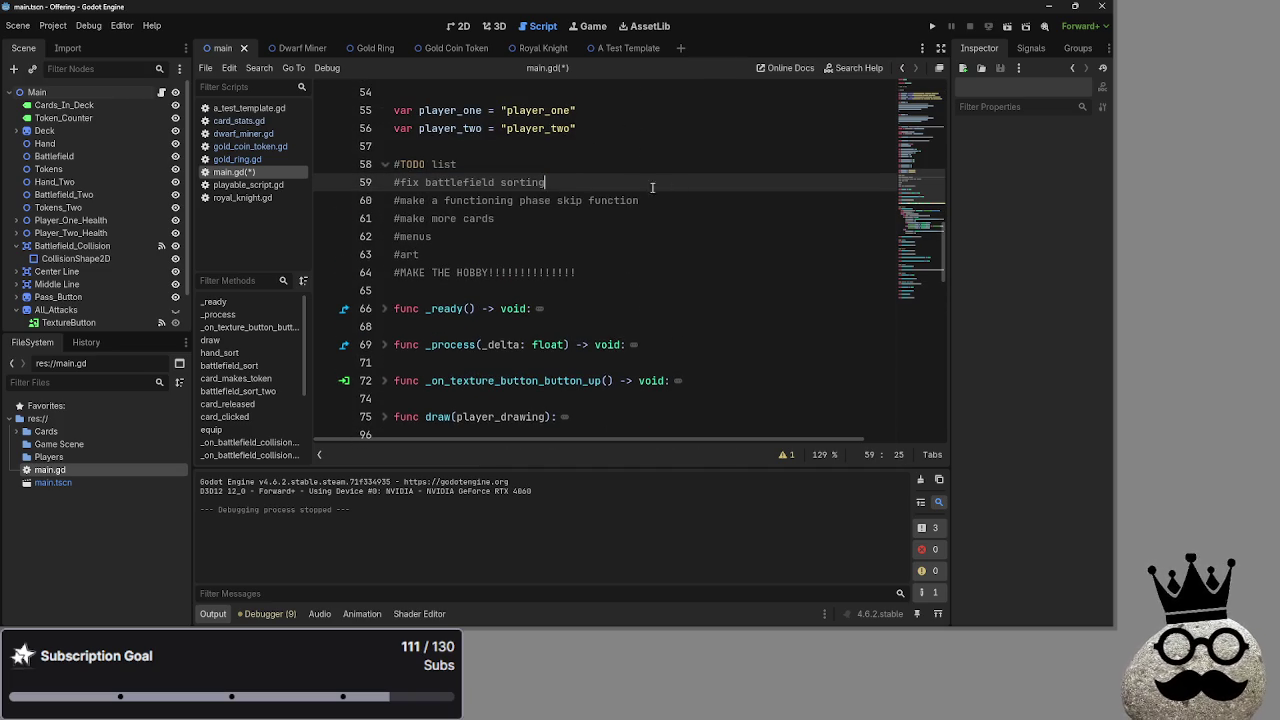
key("Down")
key("Down")
key("Down")
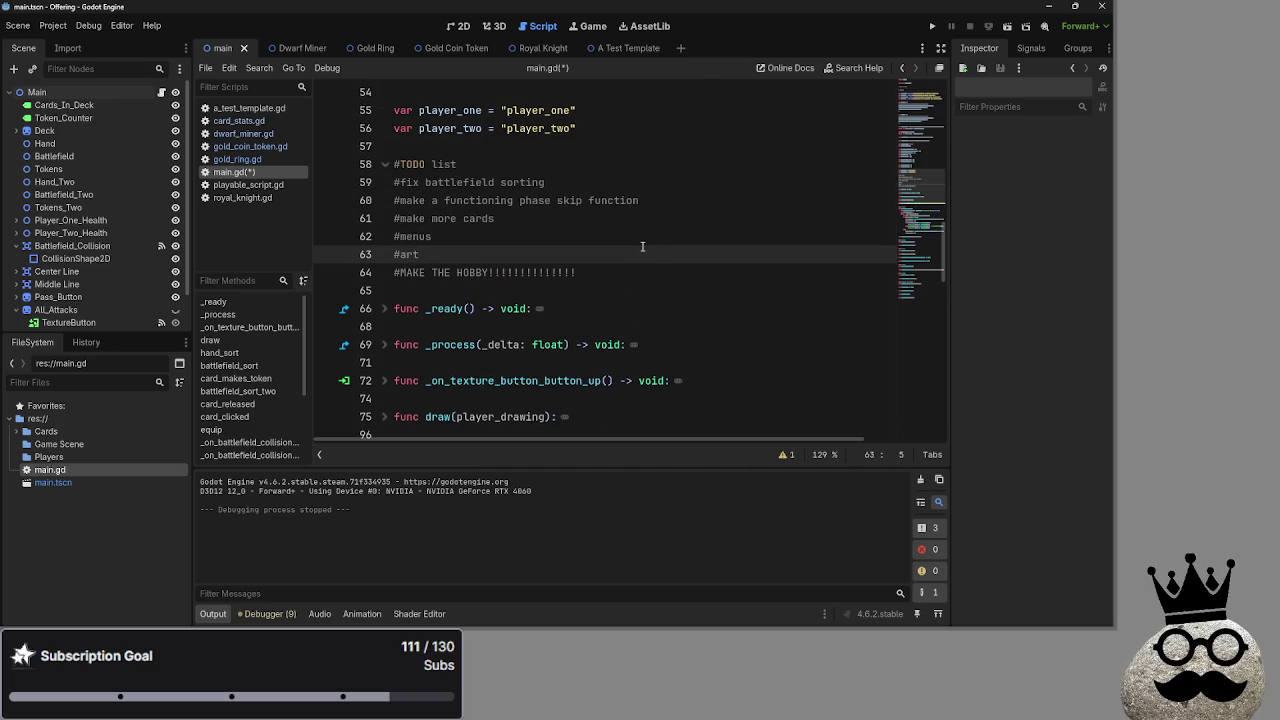
left_click(572, 181)
left_click(546, 237)
key("Up")
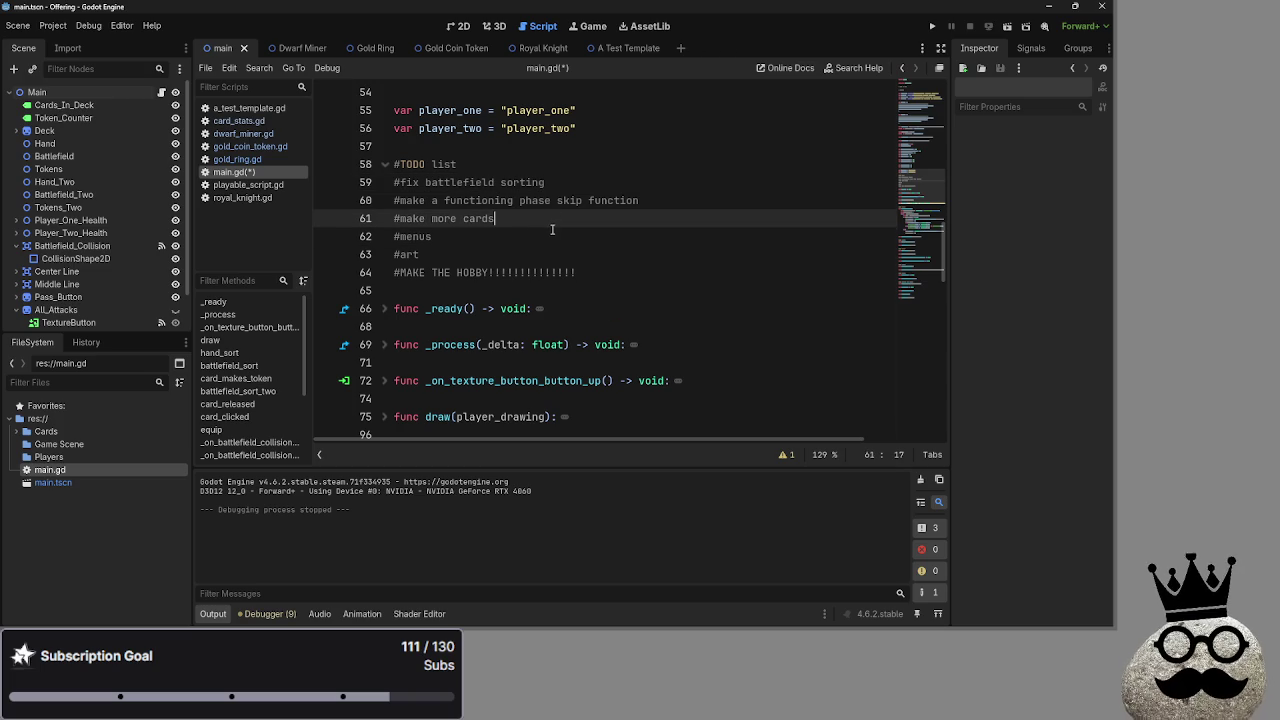
key("Down")
key("Return")
mouse_move(544, 182)
left_mouse_down()
mouse_move(394, 182)
mouse_move(399, 251)
mouse_move(526, 254)
left_mouse_up()
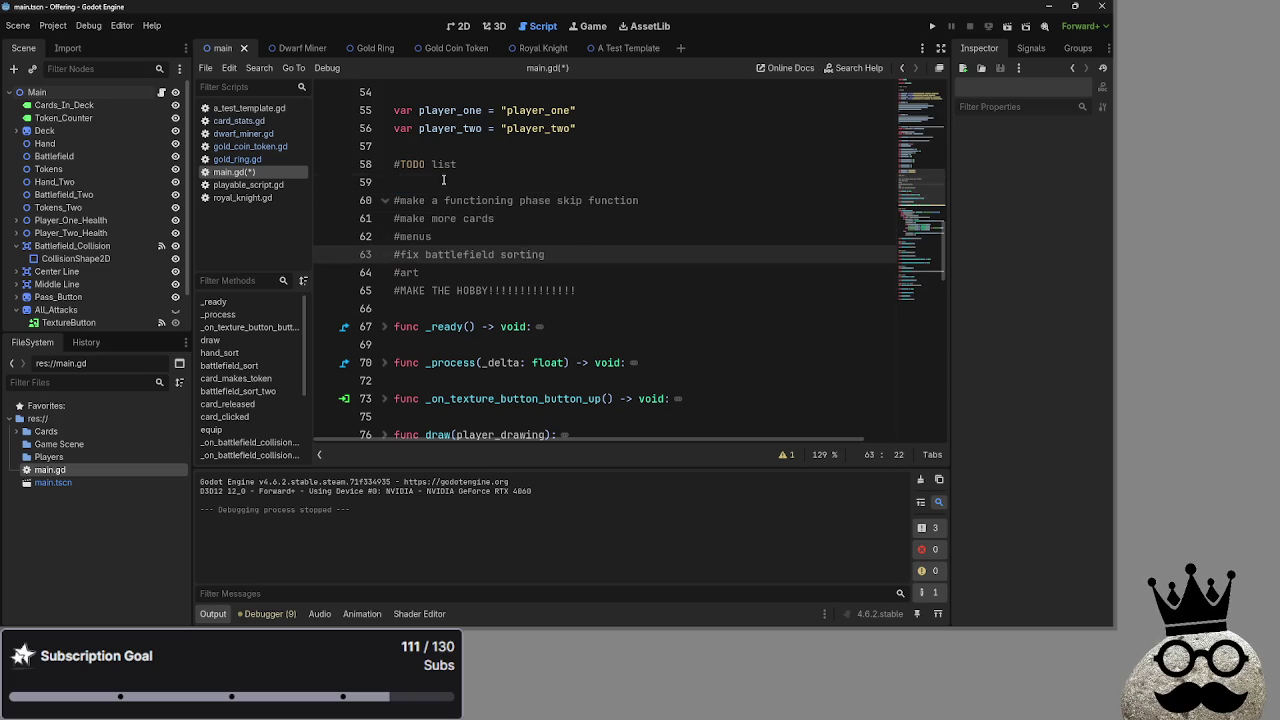
left_click(590, 182)
key("BackSpace")
left_click(593, 196)
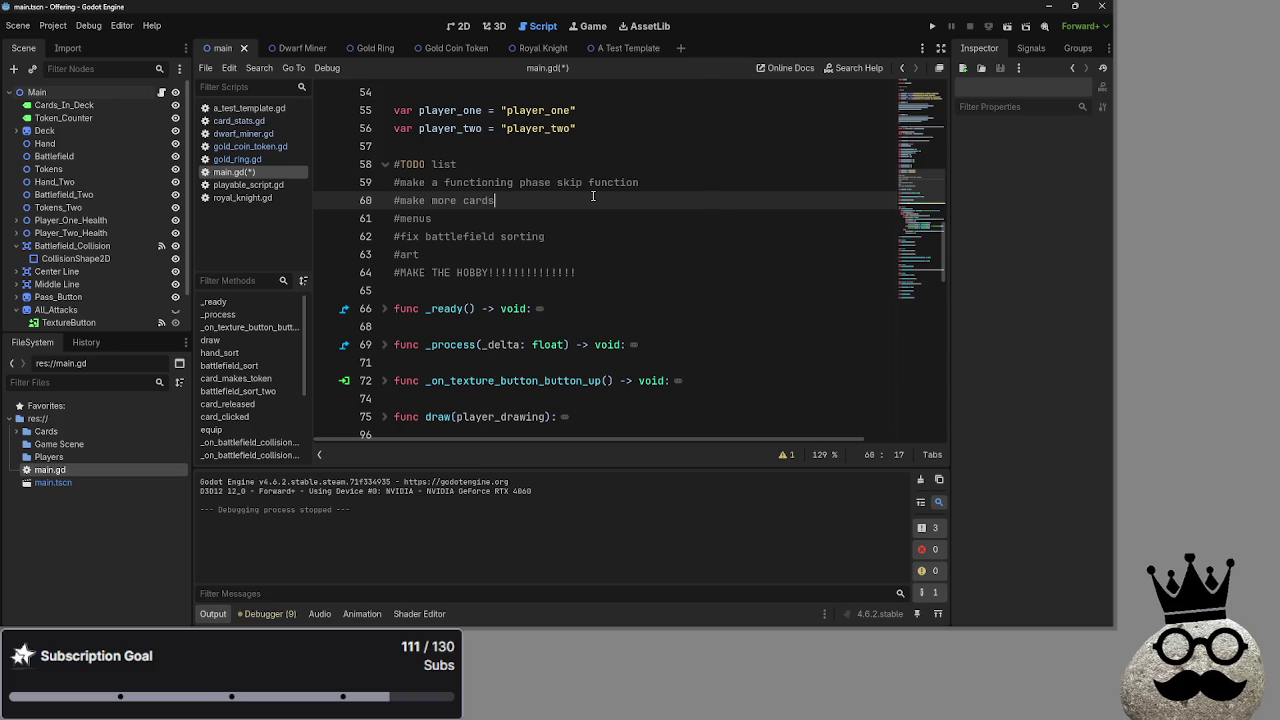
- Review the TODO list, folding and unfolding it and selecting the phase skip line
scroll(594, 196, "up", 15)
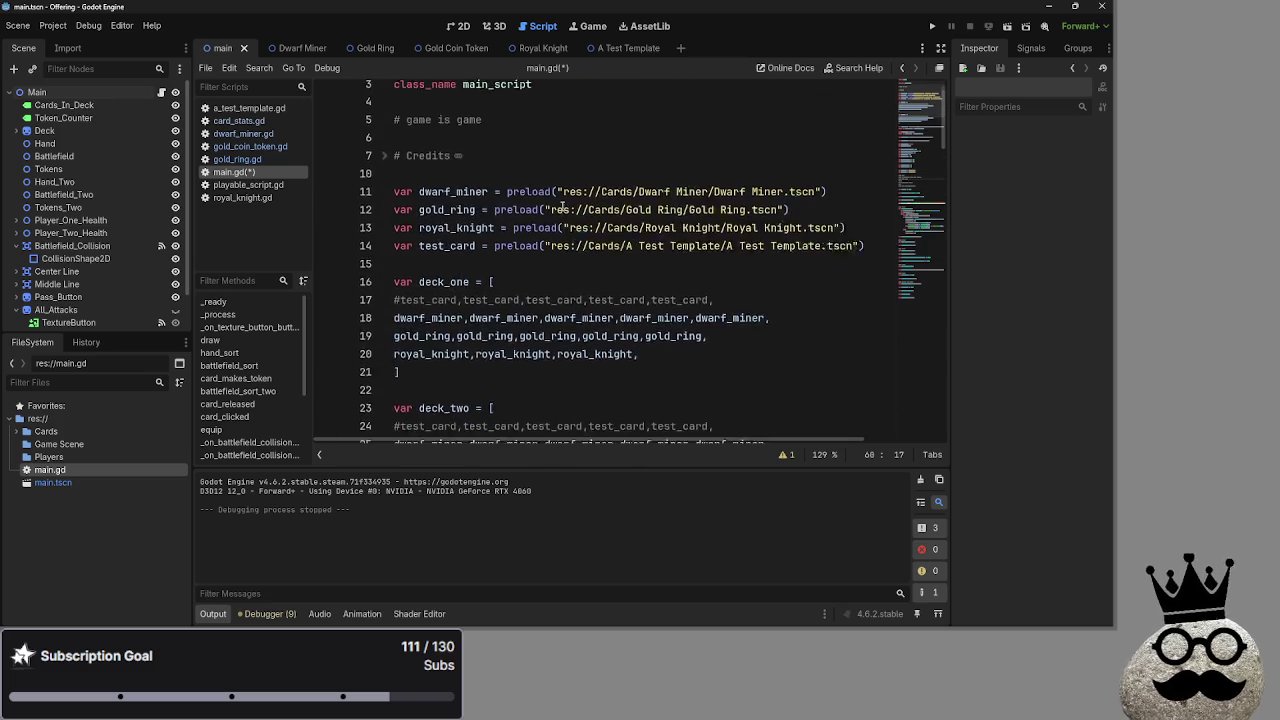
scroll(563, 205, "down", 15)
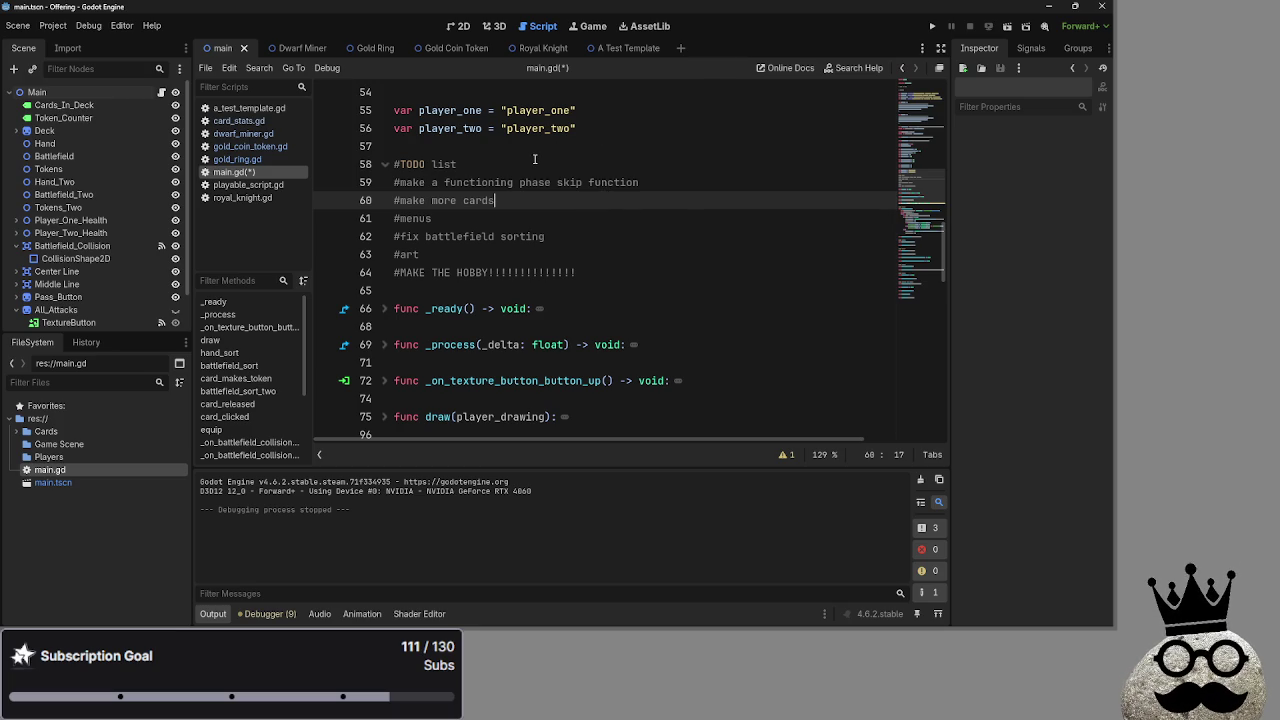
scroll(535, 159, "up", 1)
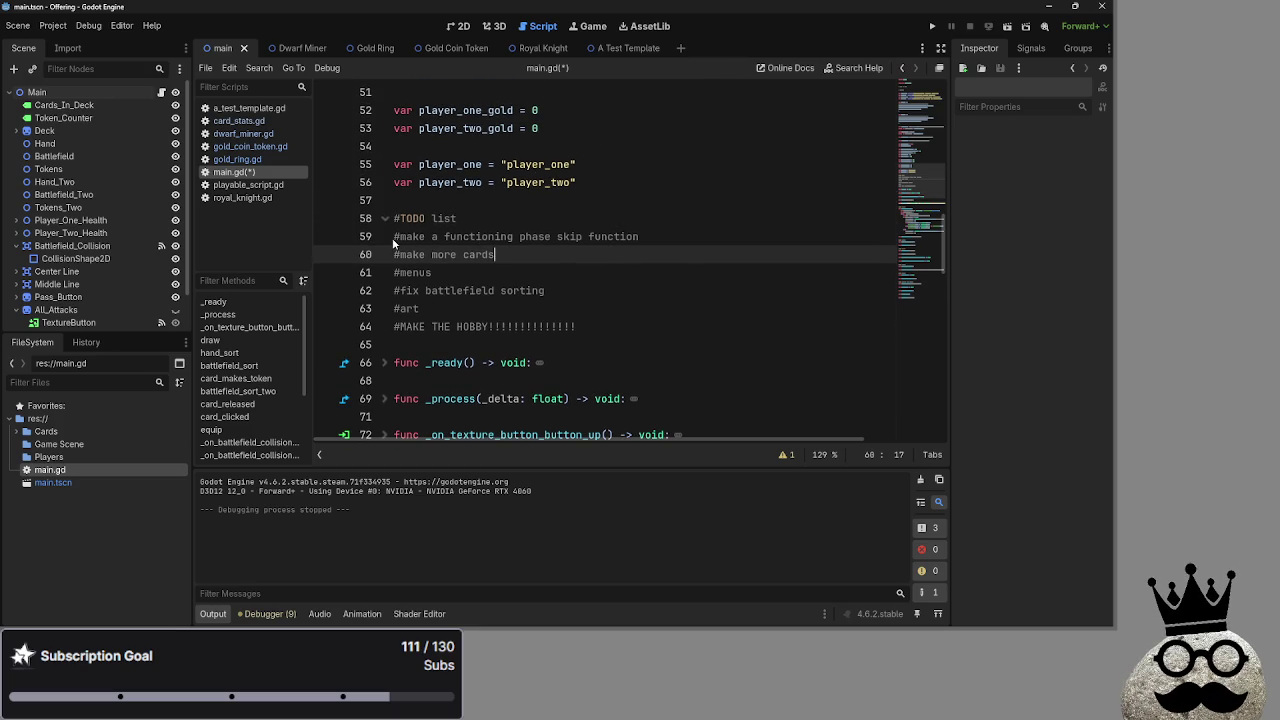
left_click(385, 219)
left_click(385, 219)
mouse_move(394, 236)
left_mouse_down()
mouse_move(640, 237)
mouse_move(394, 237)
left_mouse_up()
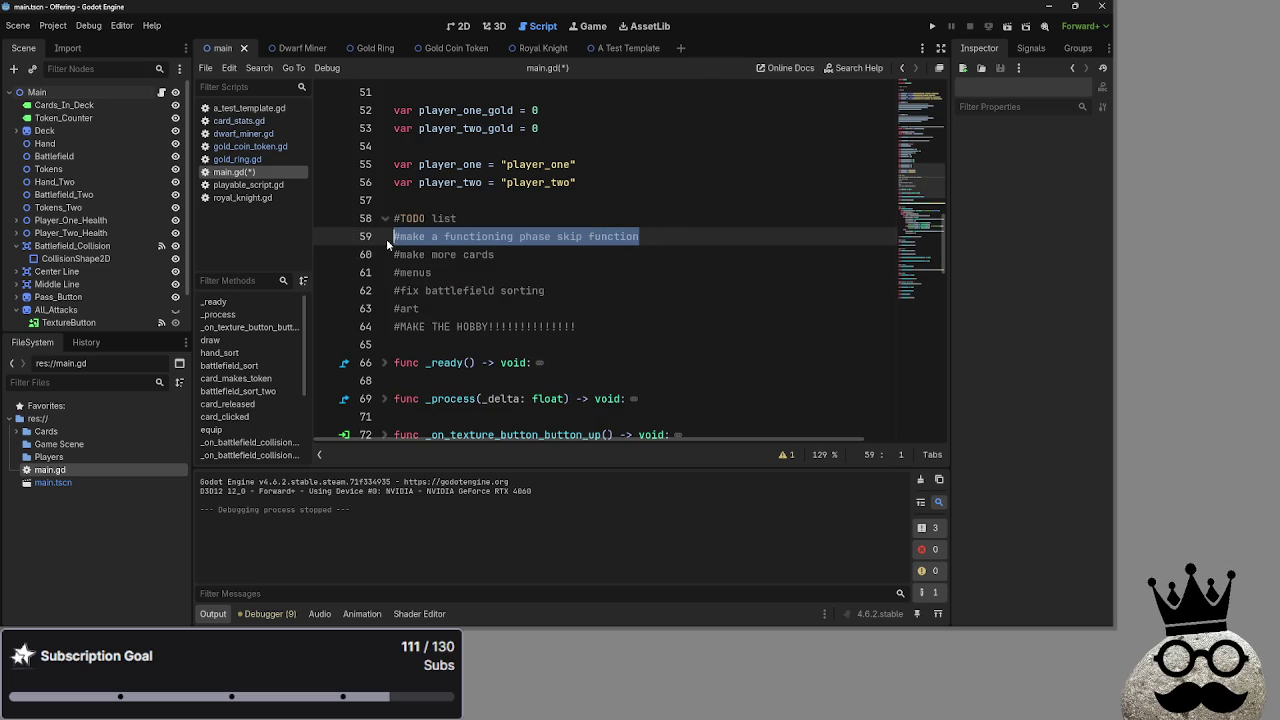
left_click(462, 245)
left_click(480, 252)
triple_click(494, 243)
left_click(634, 237)
left_click_drag(634, 237, 394, 237)
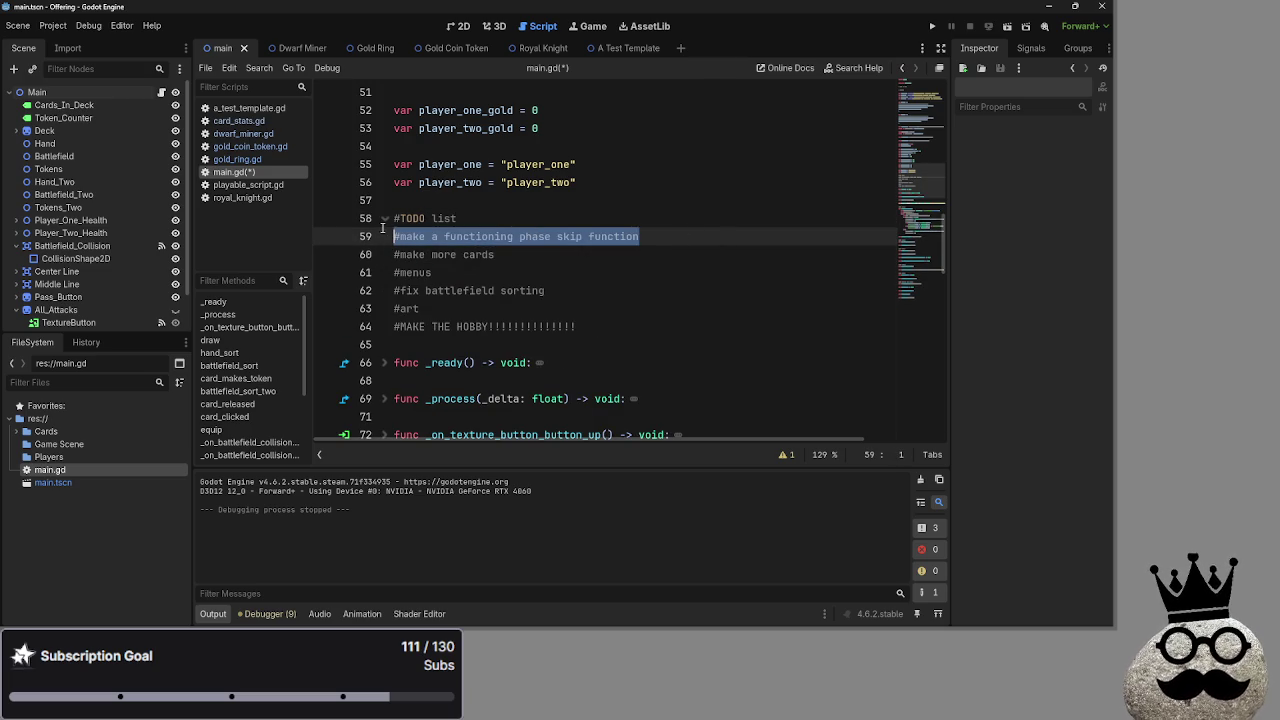
left_click_drag(494, 254, 463, 254)
left_click(412, 272)
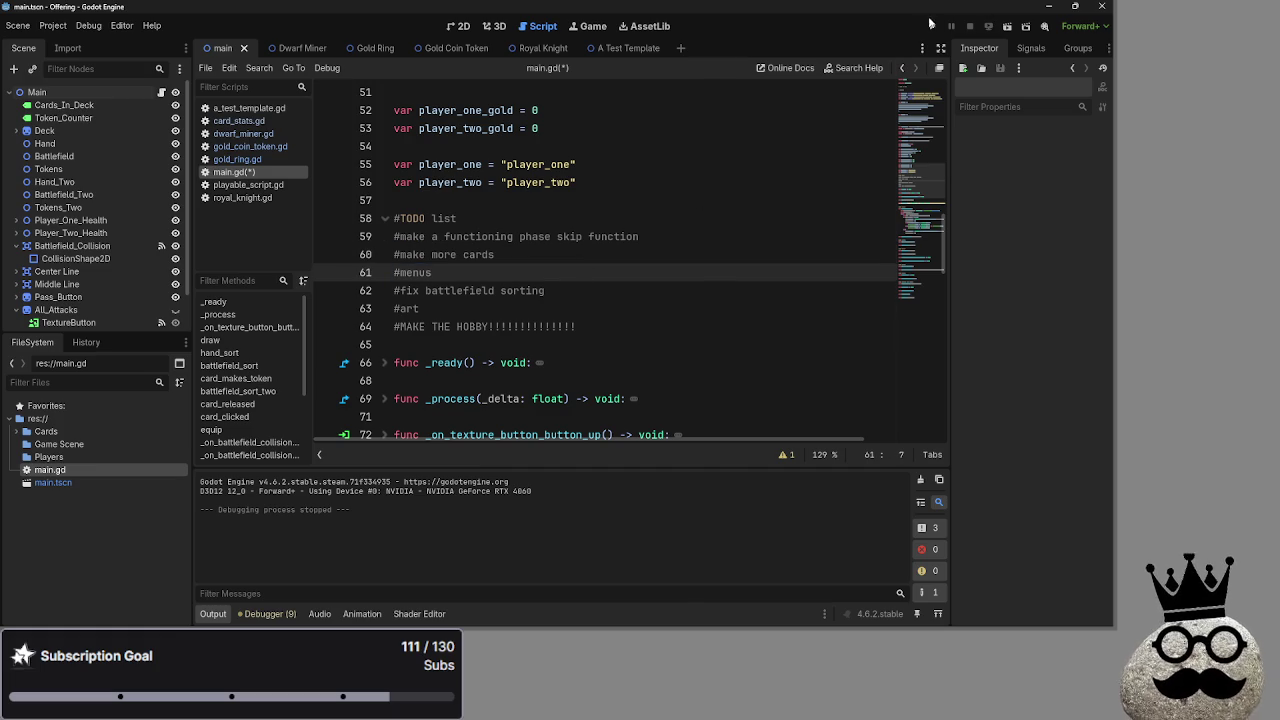
- Test-run the game, then move '#fix battlefield sorting' back to the top of the TODO list
key("F5")
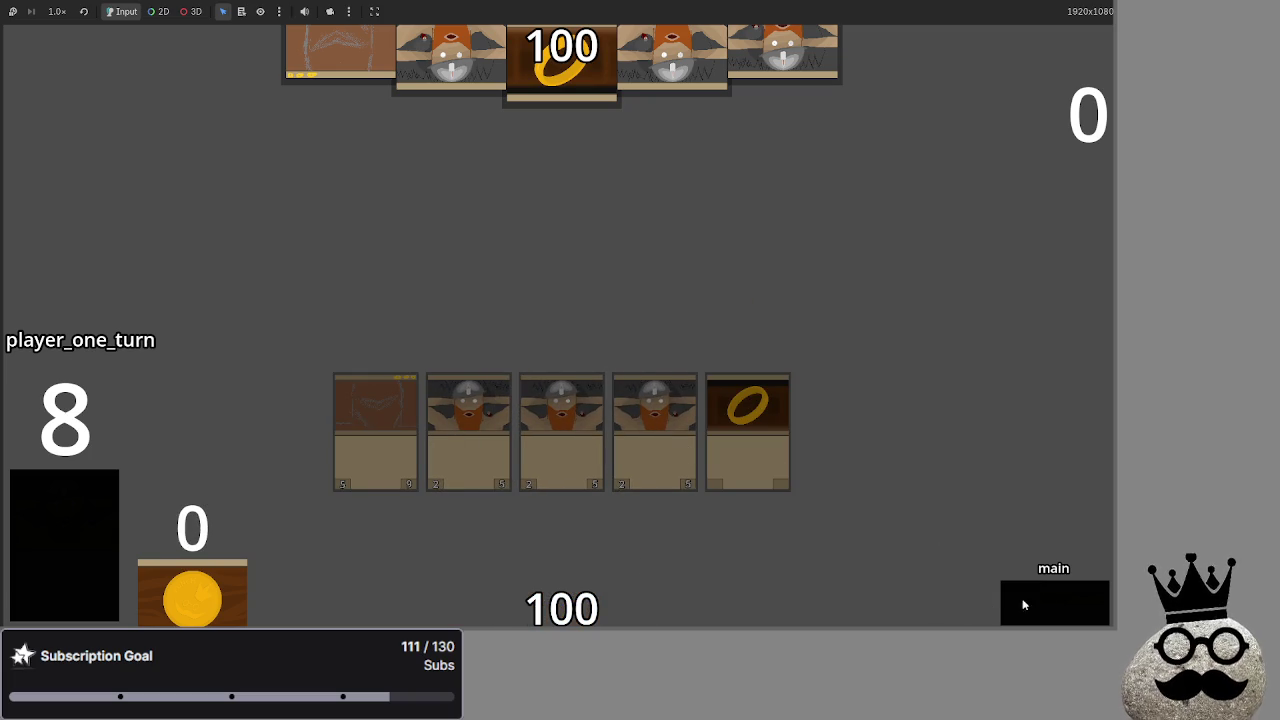
key("F8")
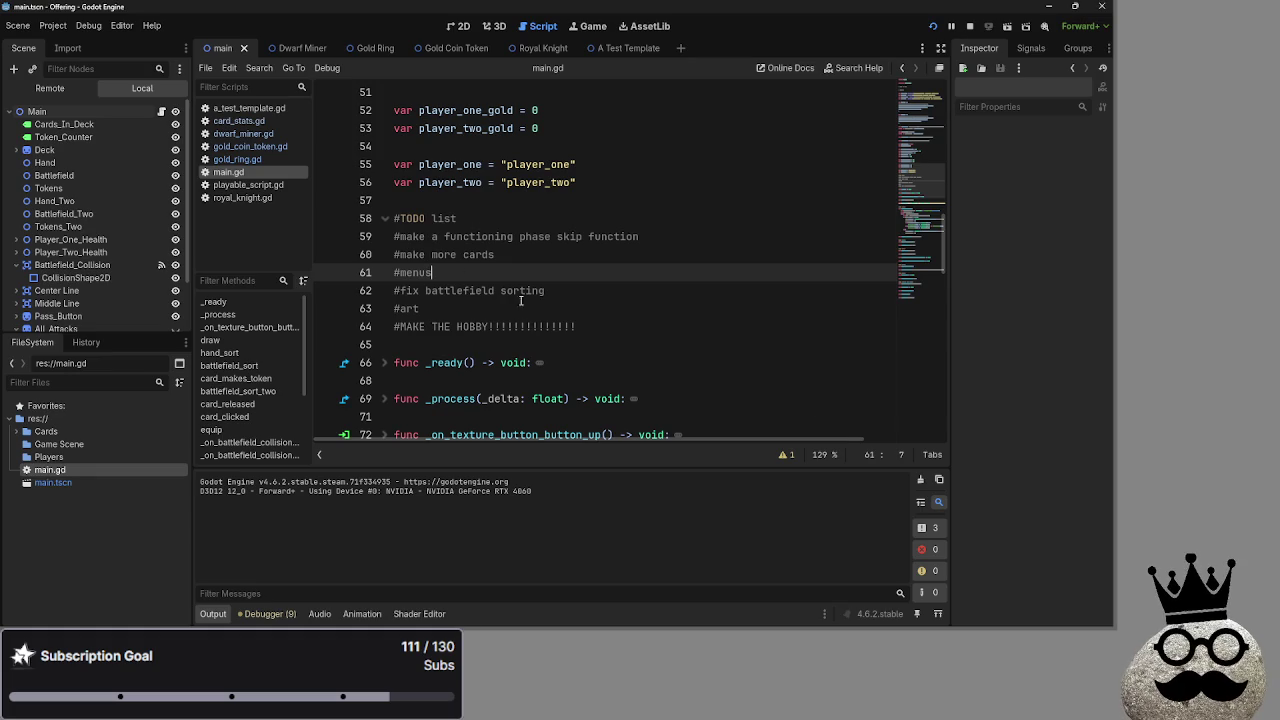
left_click(538, 220)
left_click_drag(545, 310, 394, 310)
mouse_move(420, 310)
left_mouse_down()
mouse_move(396, 290)
mouse_move(386, 236)
left_mouse_up()
left_click(400, 308)
key("BackSpace")
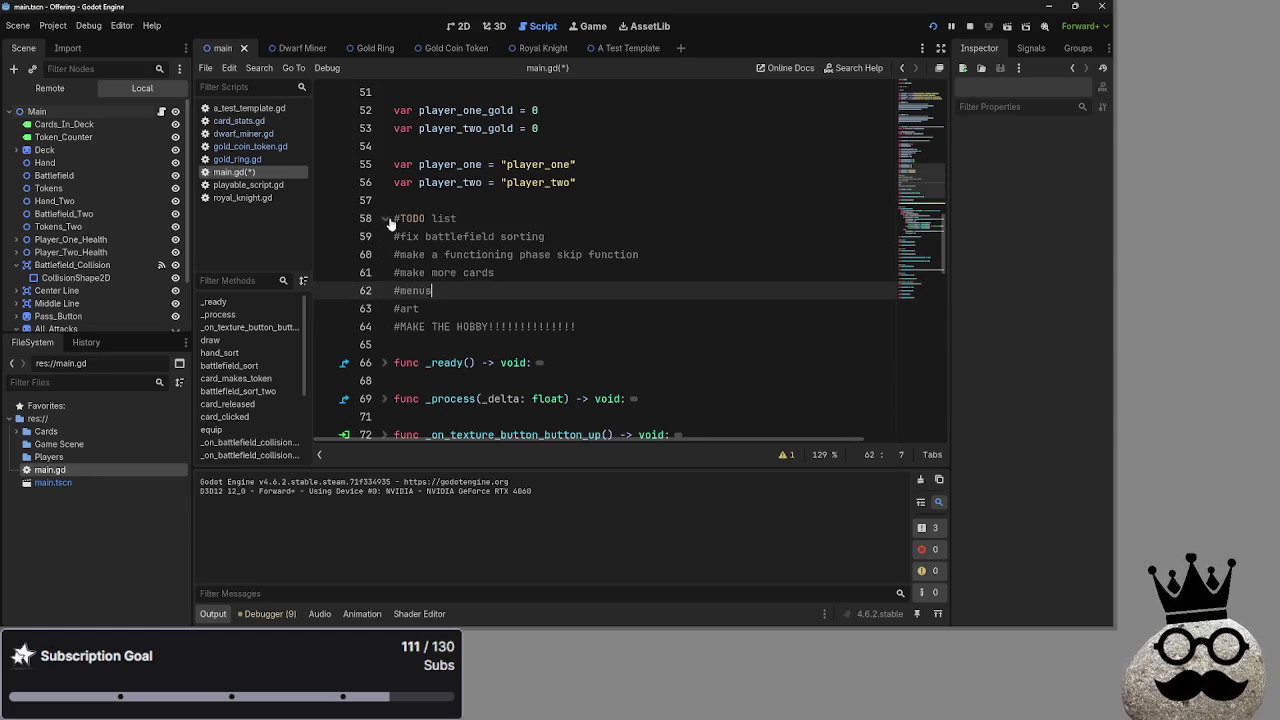
- Fold the TODO block, rerun the game, and advance it through the turn phases
left_click(385, 218)
left_click(563, 200)
key("F5")
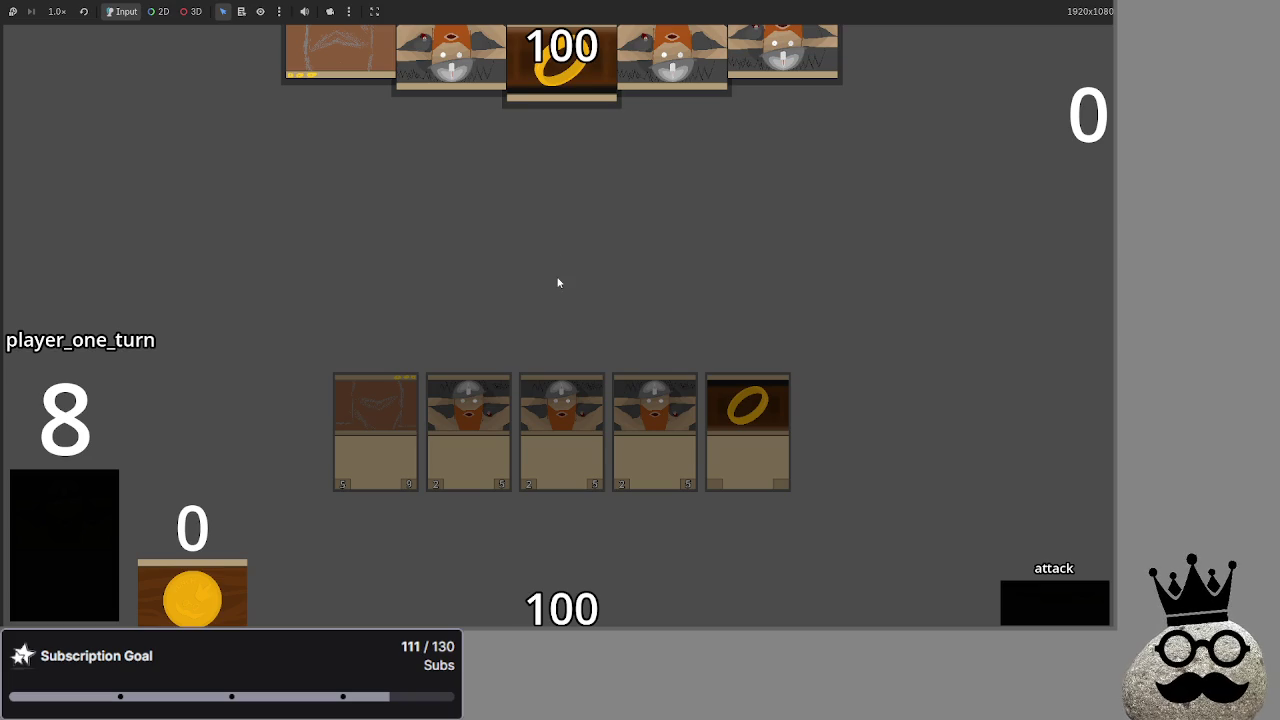
left_click(1030, 598)
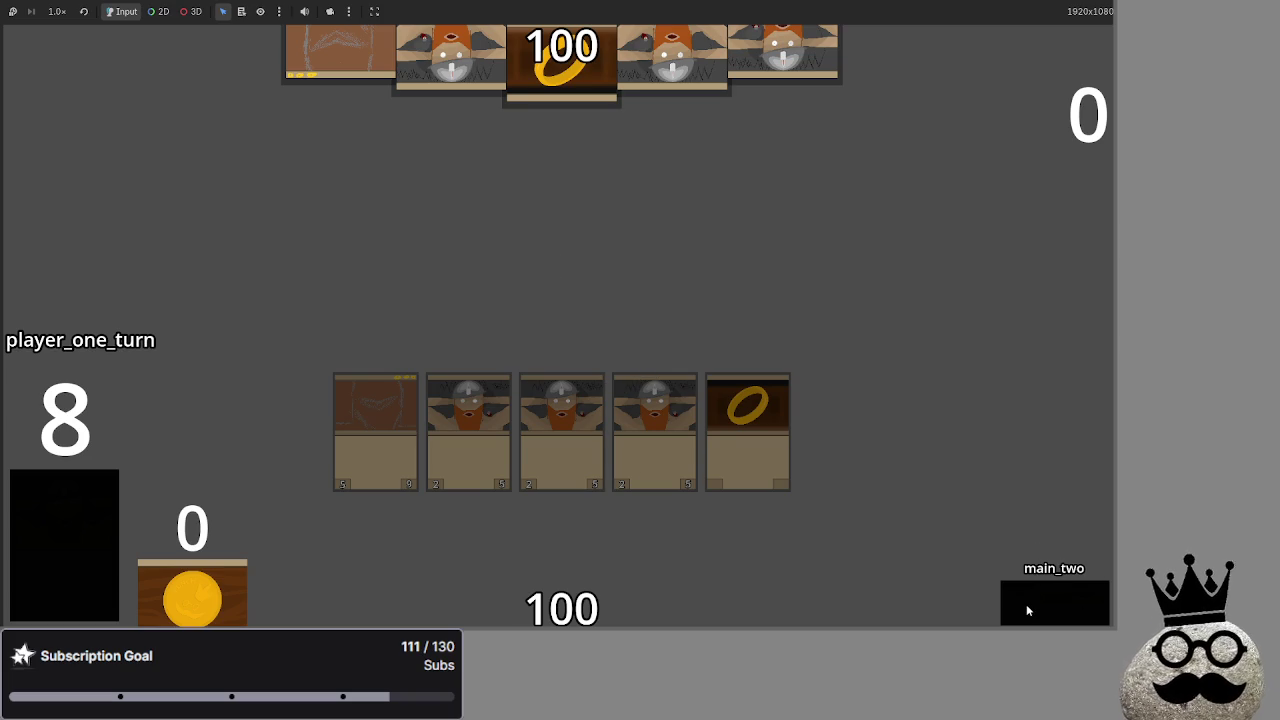
left_click(1012, 593)
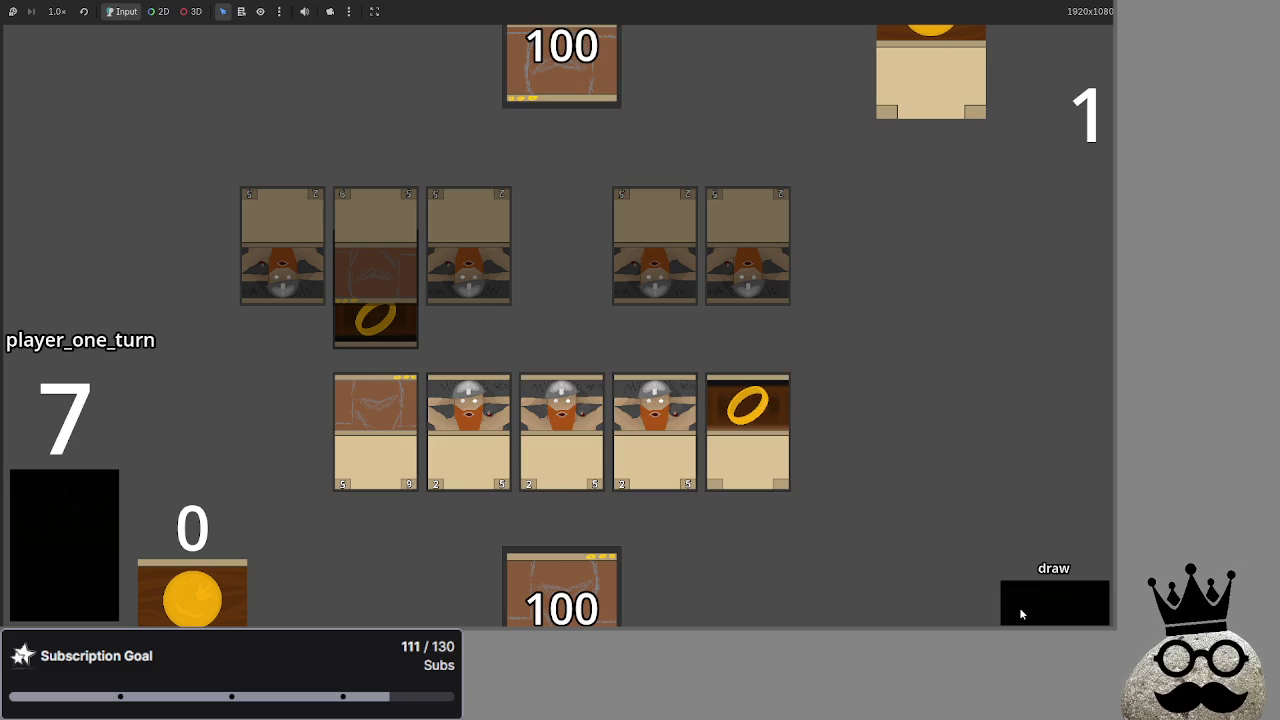
- Drag the ring card from the hand, then advance through attack, block and damage to end the turn
mouse_move(748, 430)
left_mouse_down()
mouse_move(658, 405)
mouse_move(700, 420)
left_mouse_up()
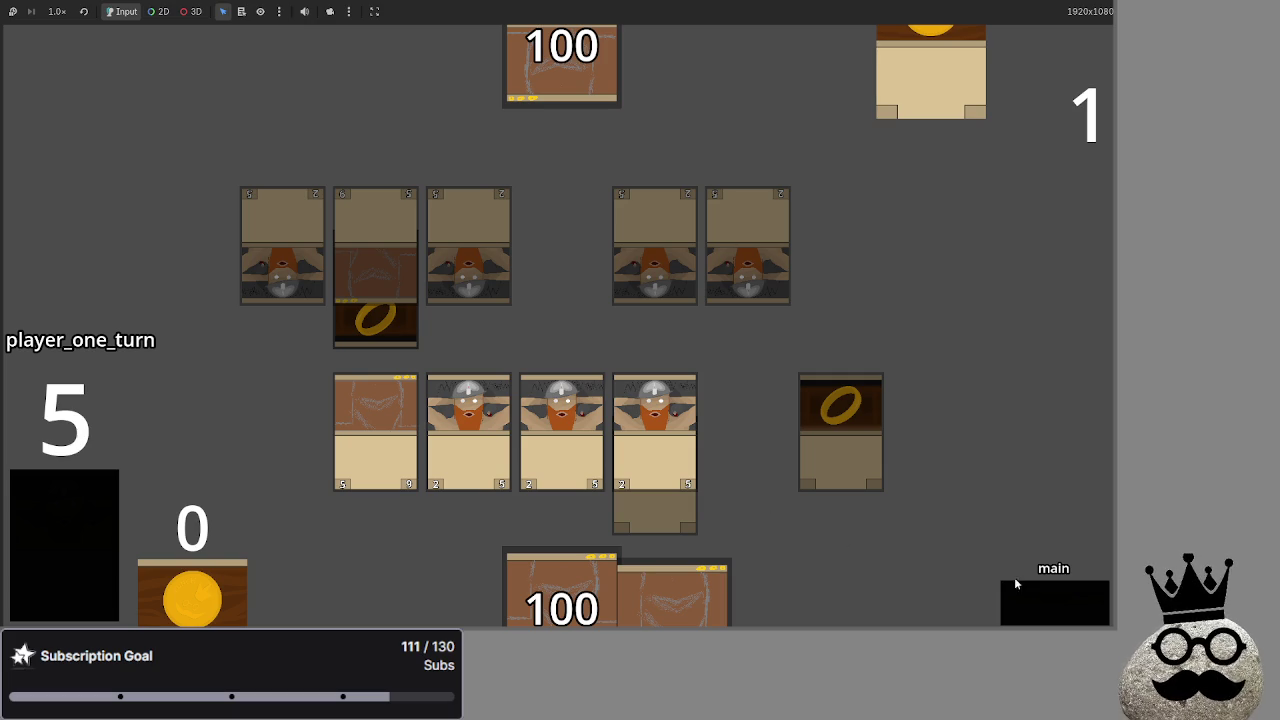
left_click(1033, 597)
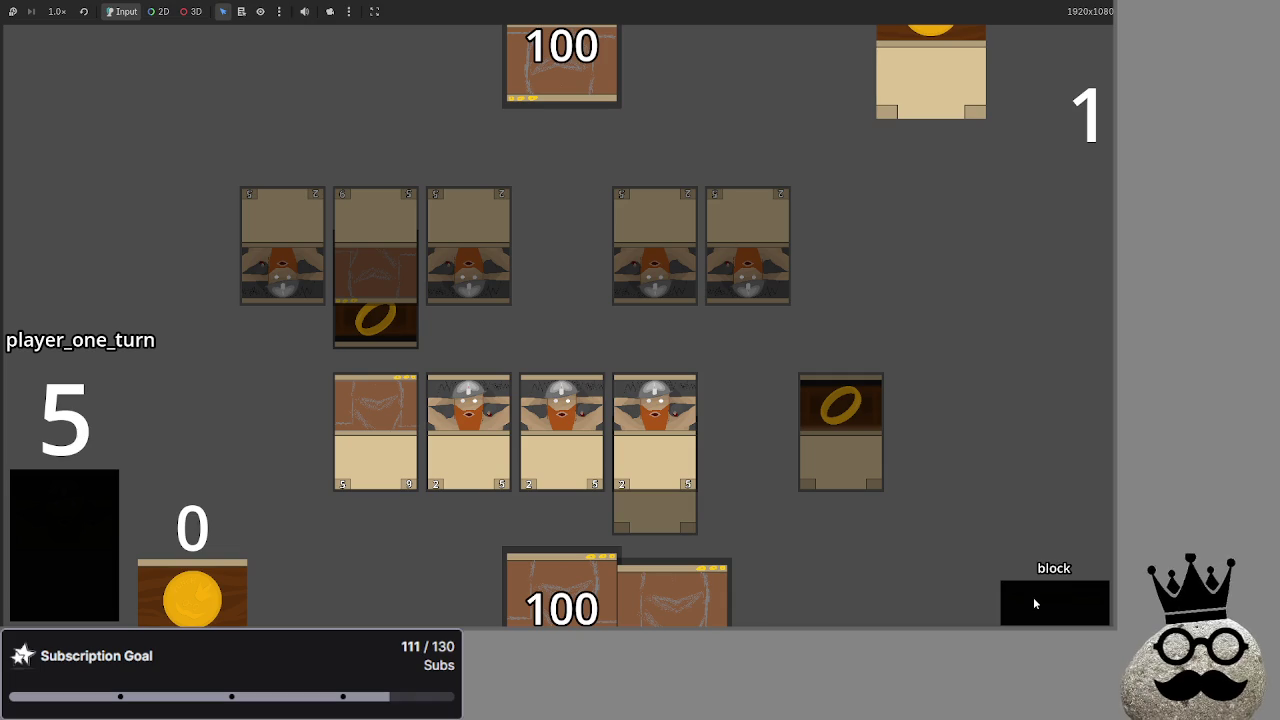
left_click(1033, 597)
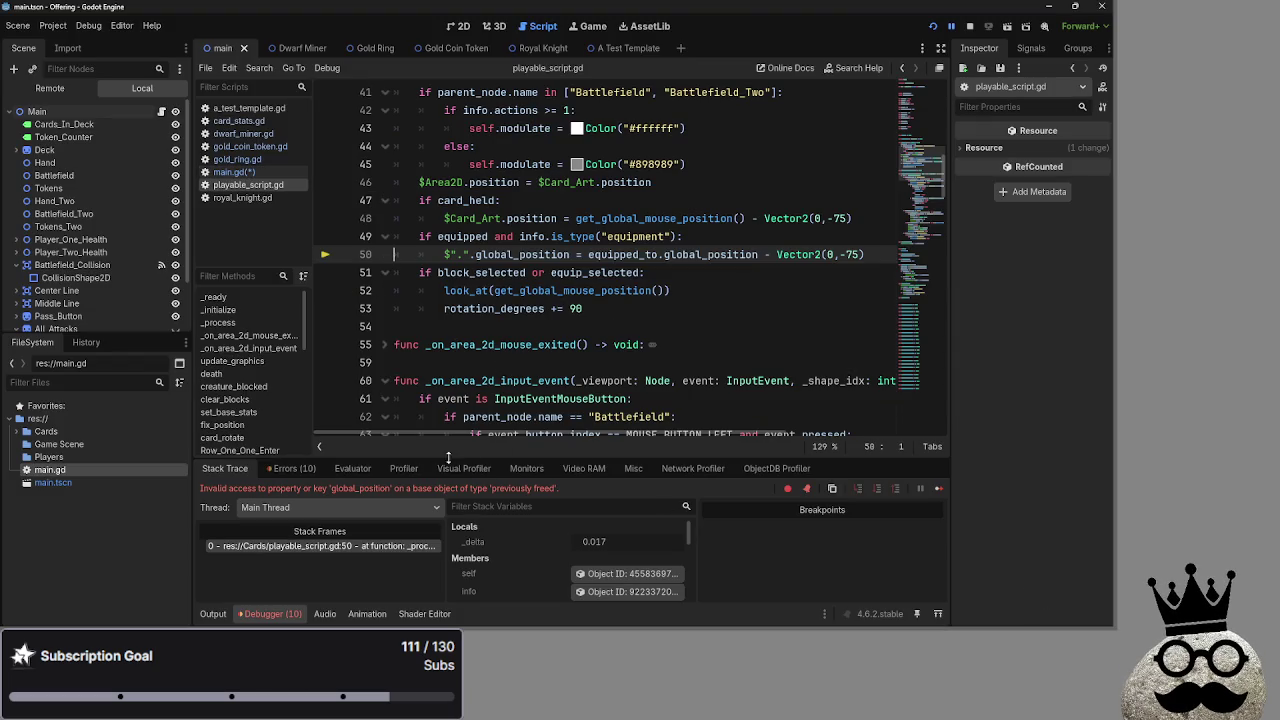
- Inspect the queue_free() call in playable_script.gd's death function
scroll(577, 380, "down", 10)
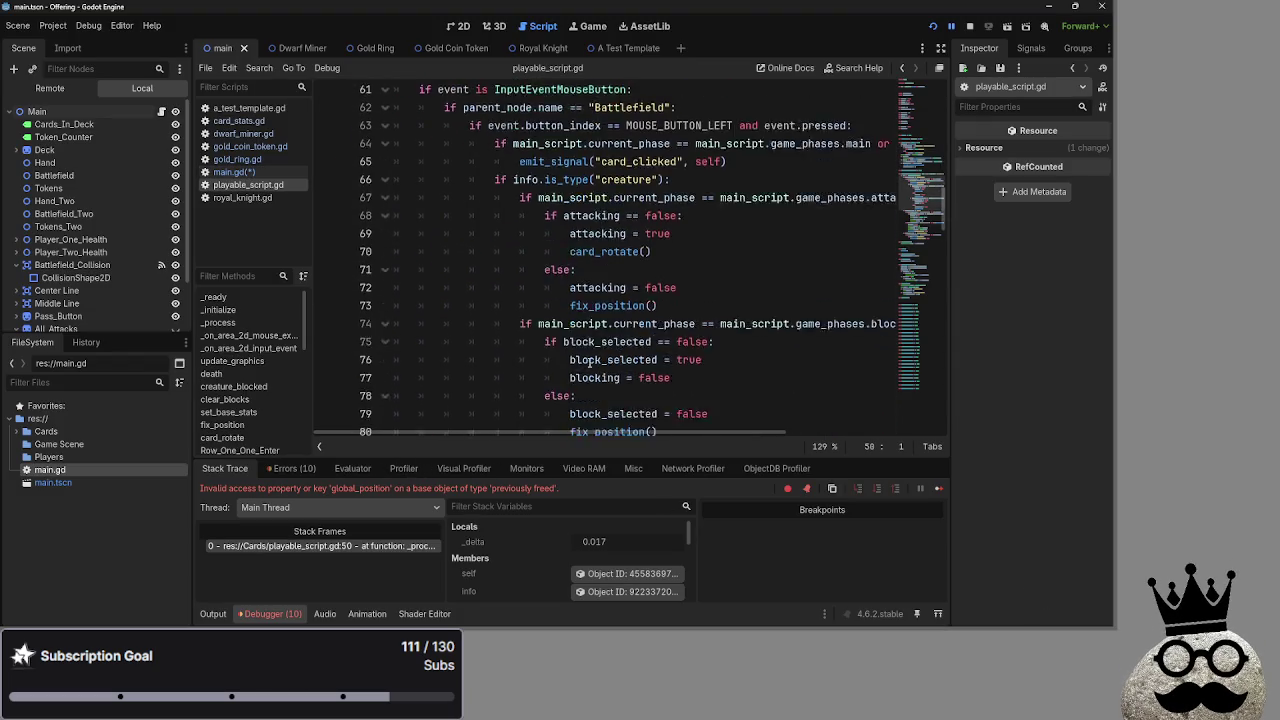
left_click(258, 172)
left_click(257, 183)
scroll(409, 252, "down", 15)
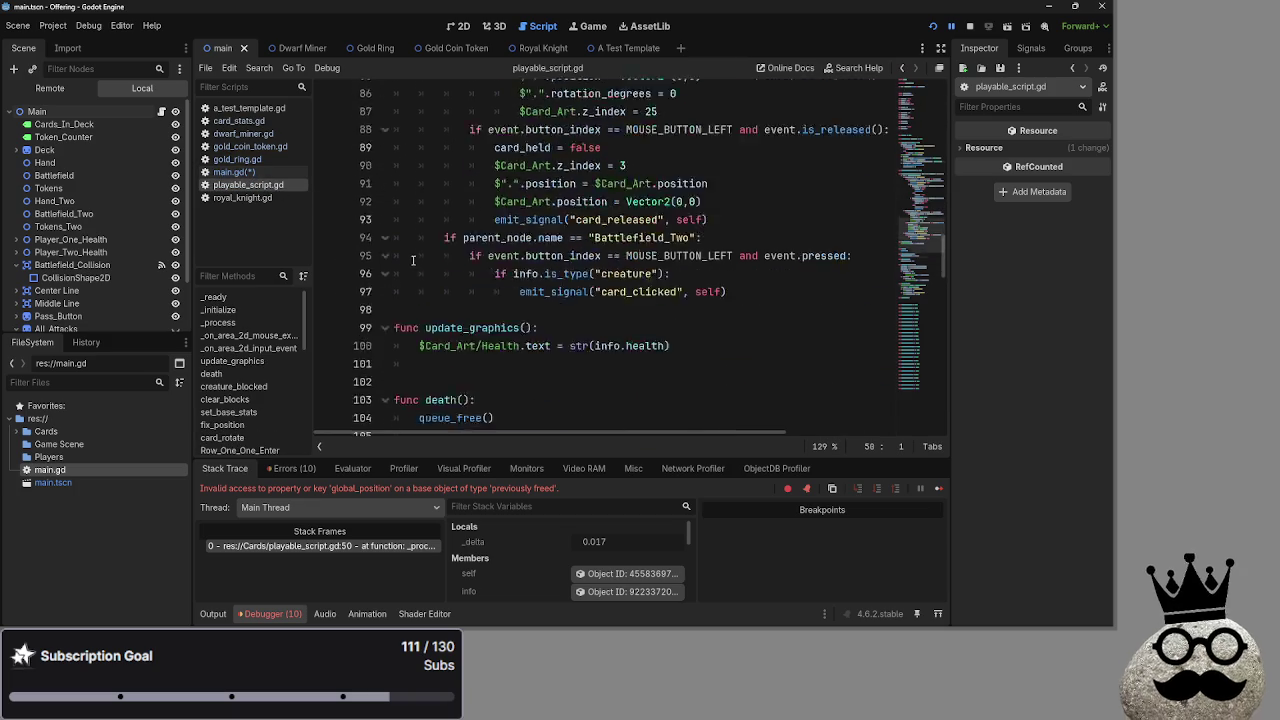
scroll(409, 252, "up", 1)
left_click(558, 202)
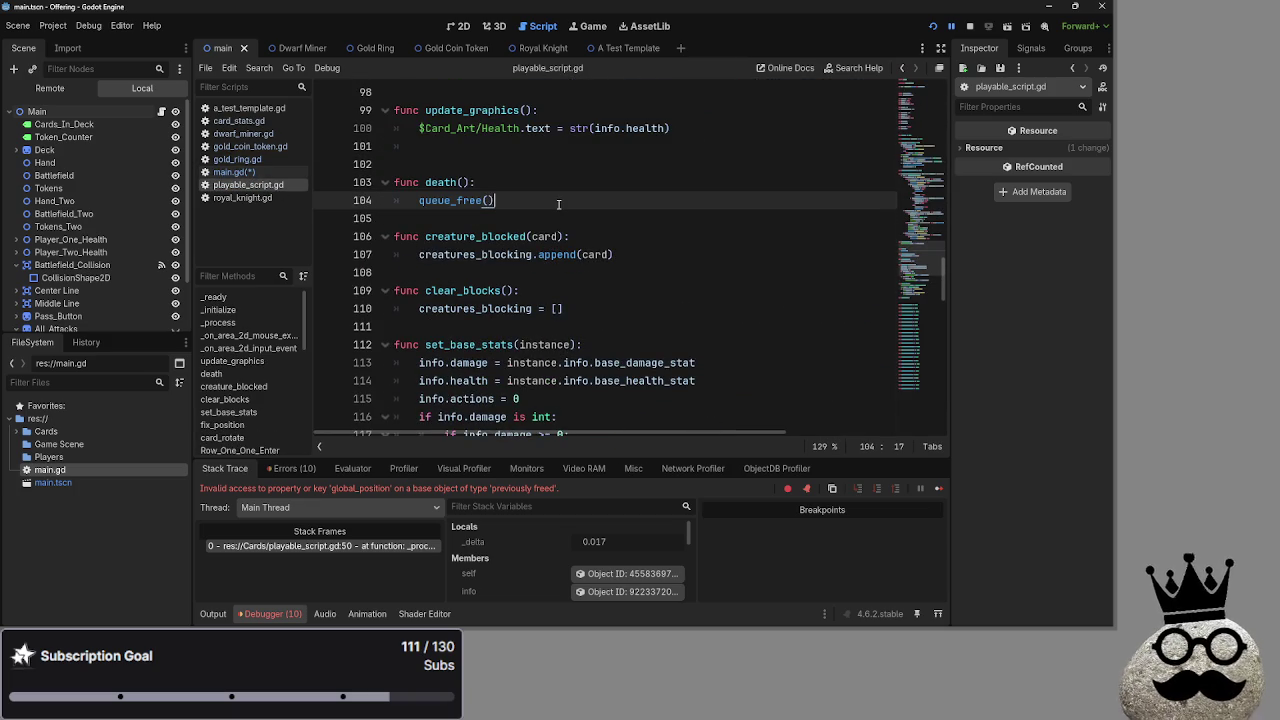
- Switch back to main.gd in the script editor
scroll(642, 186, "up", 5)
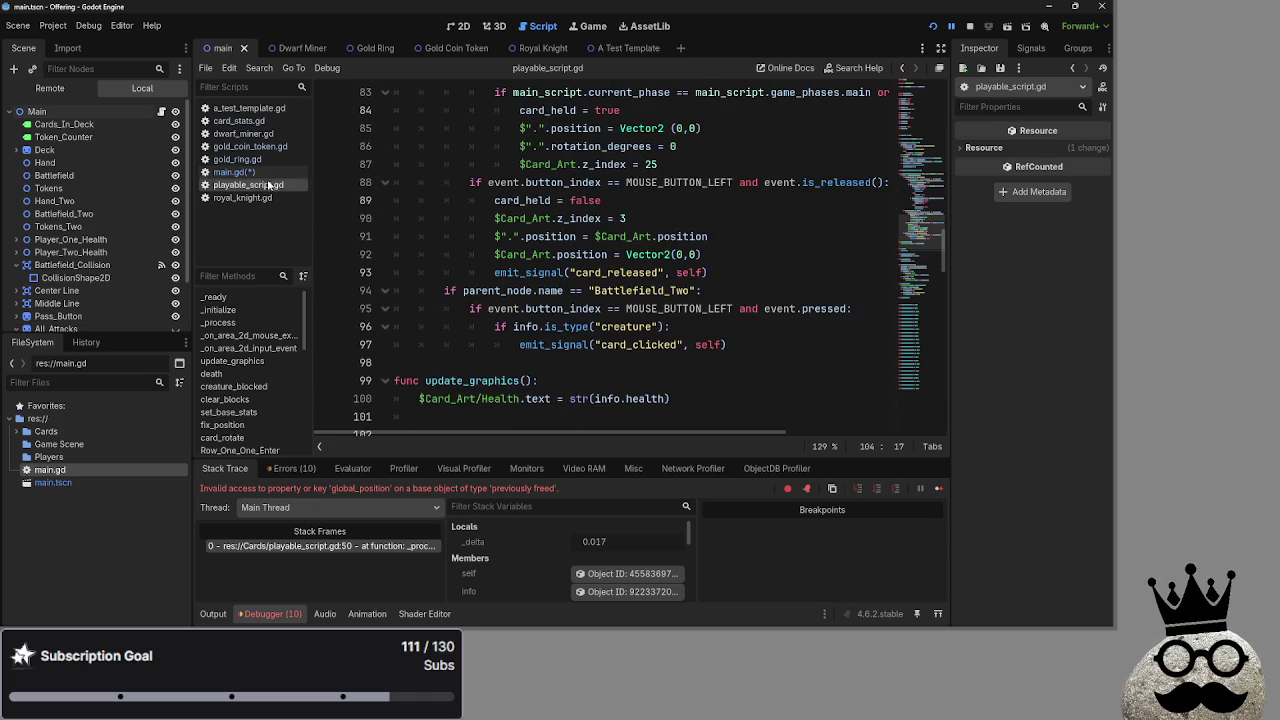
left_click(233, 172)
scroll(484, 306, "down", 1)
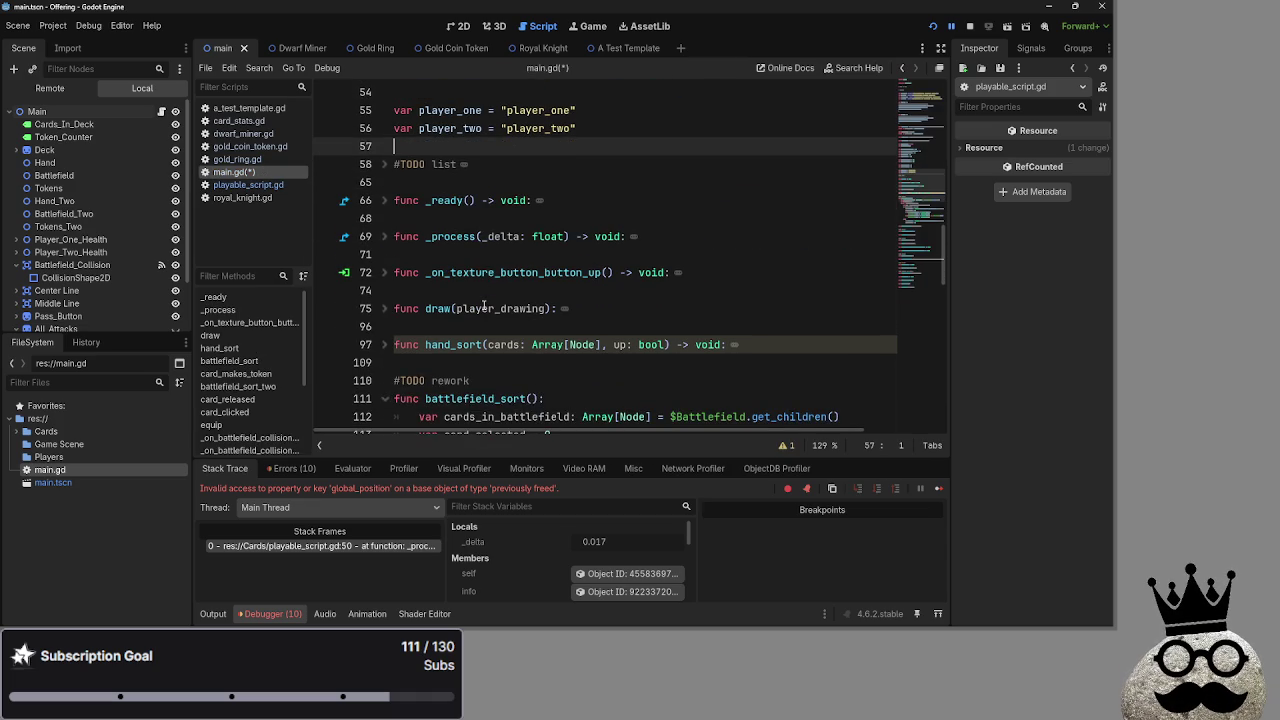
- Unfold the #TODO list comments in main.gd
scroll(484, 306, "up", 8)
scroll(484, 306, "down", 9)
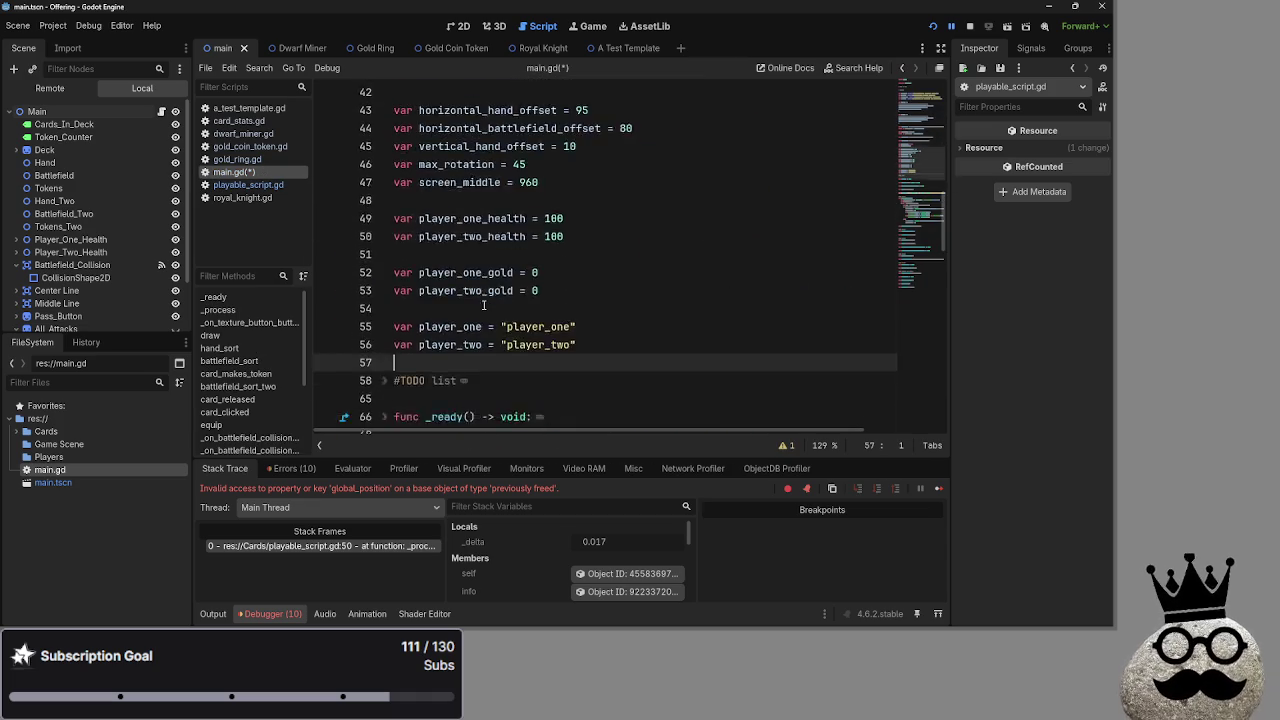
left_click(385, 110)
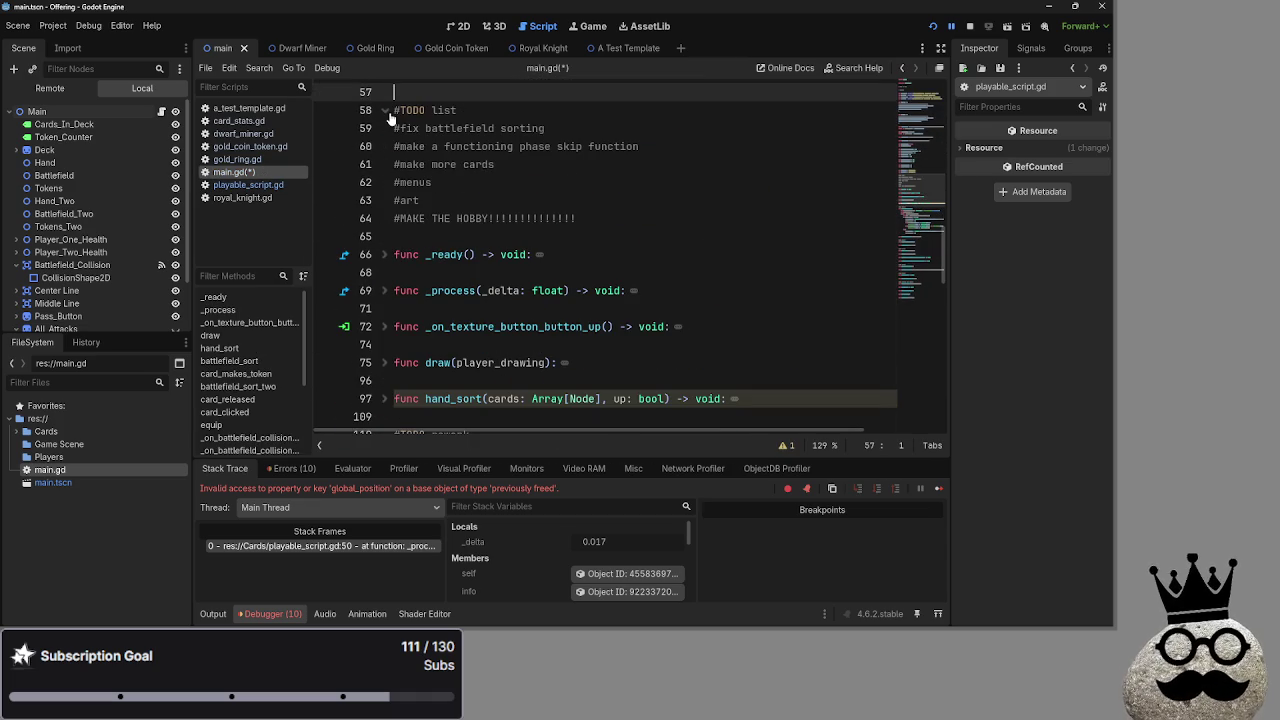
left_click(486, 109)
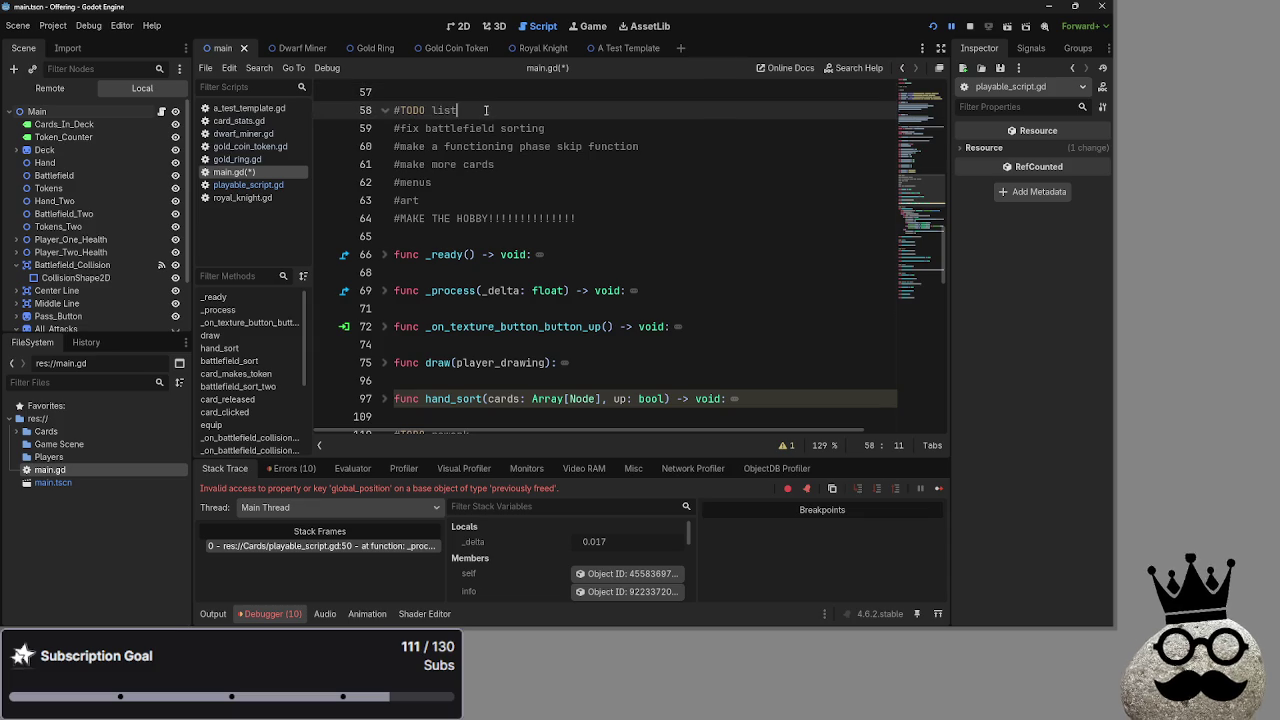
key("Return")
key("BackSpace")
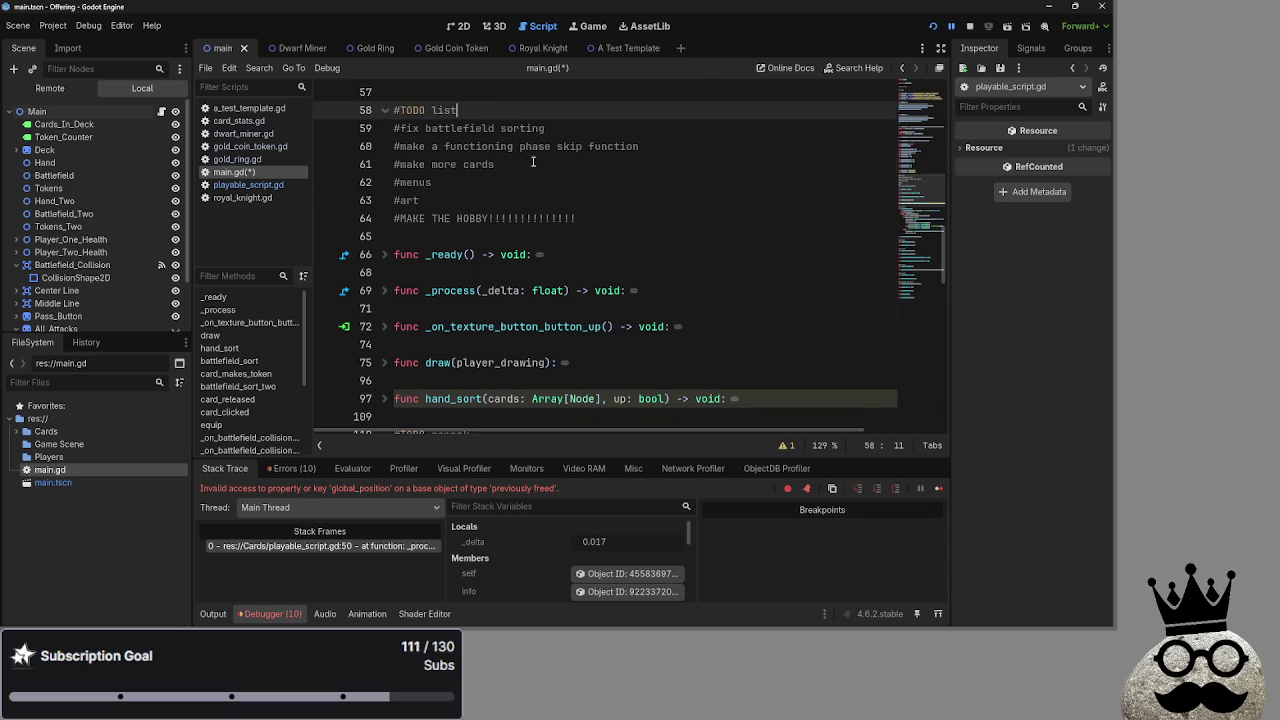
- Add '#fix death problems' as a new TODO line after '#make more cards'
left_click(532, 166)
key("Return")
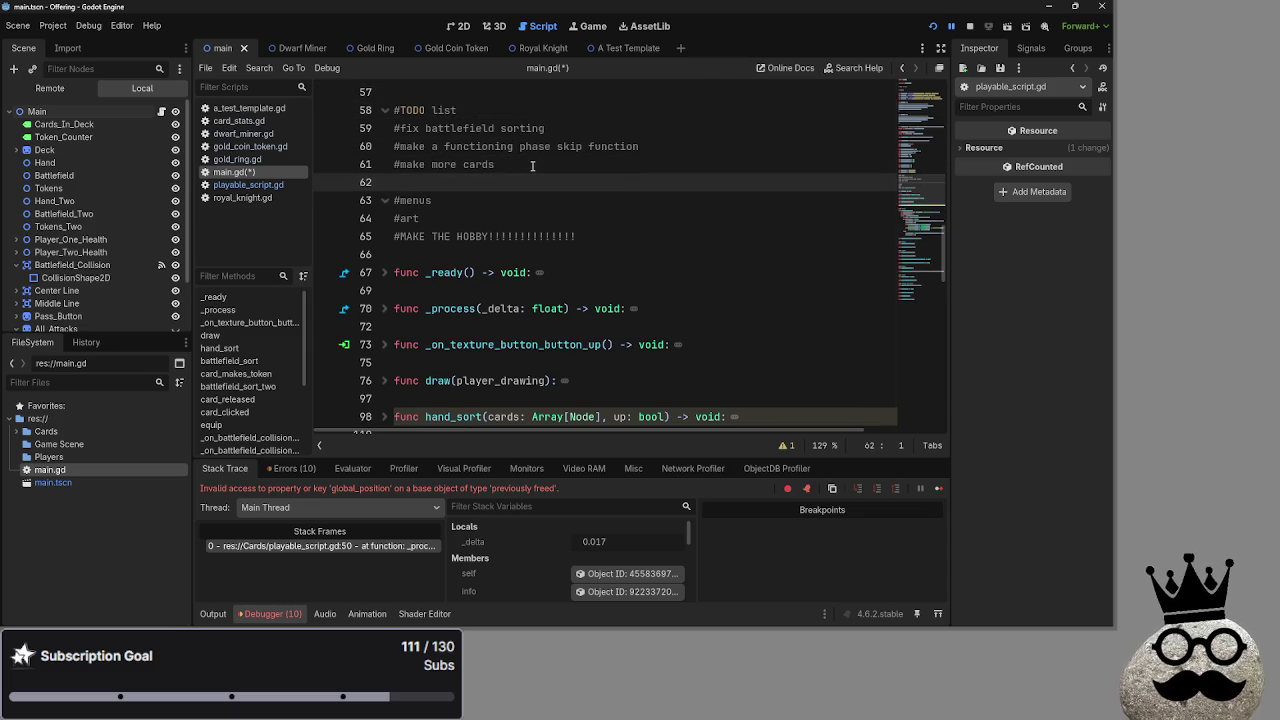
type("#f")
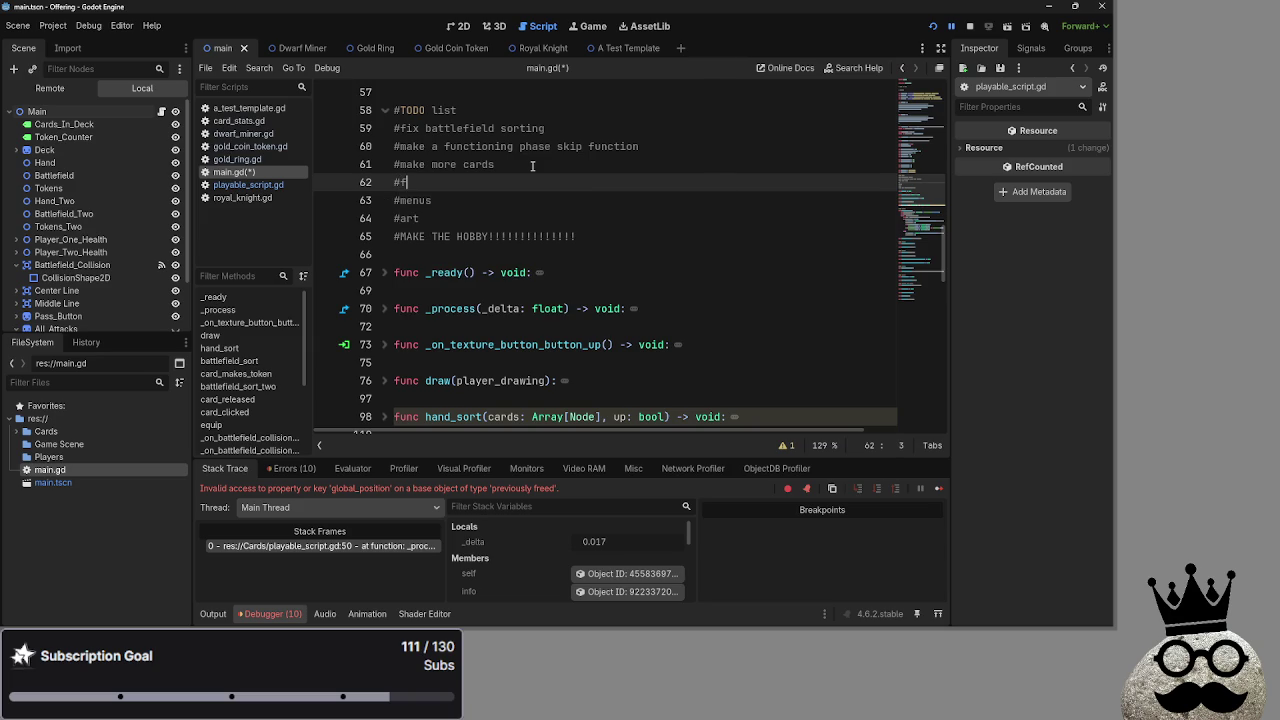
key("BackSpace")
key("BackSpace")
type("fix death")
type(" prob")
type("lems")
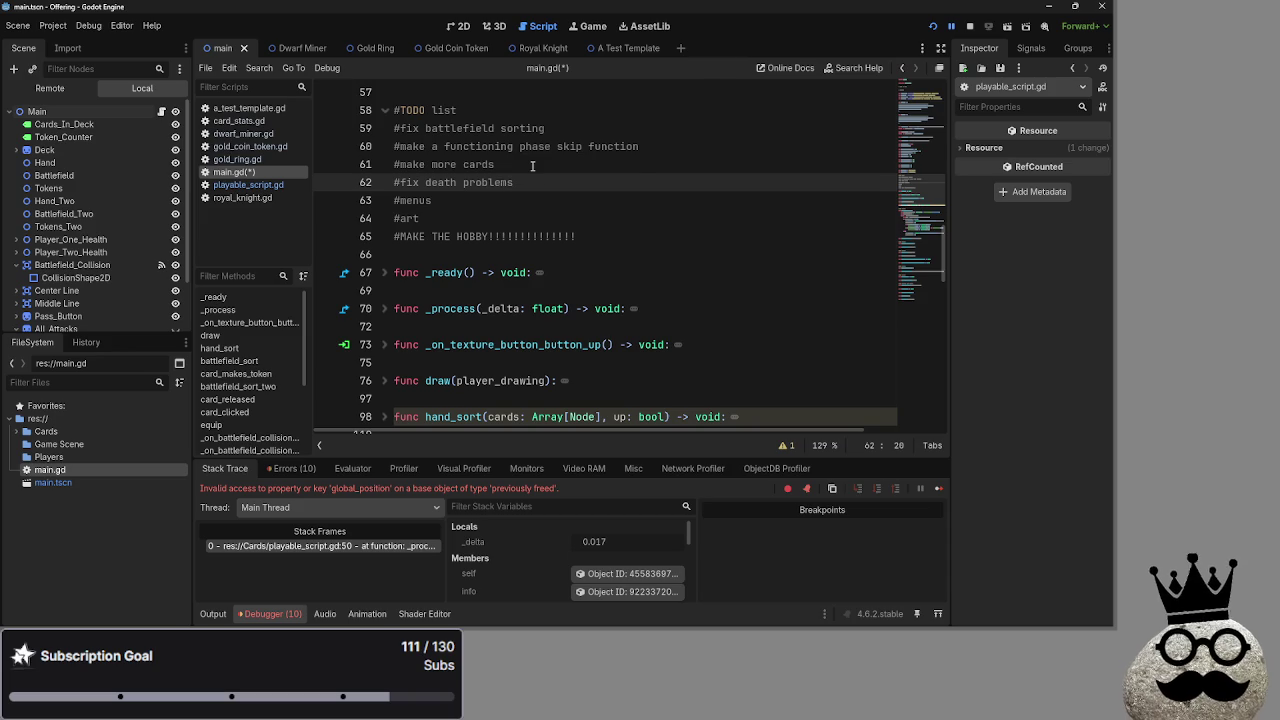
left_click(521, 172)
left_click(532, 182)
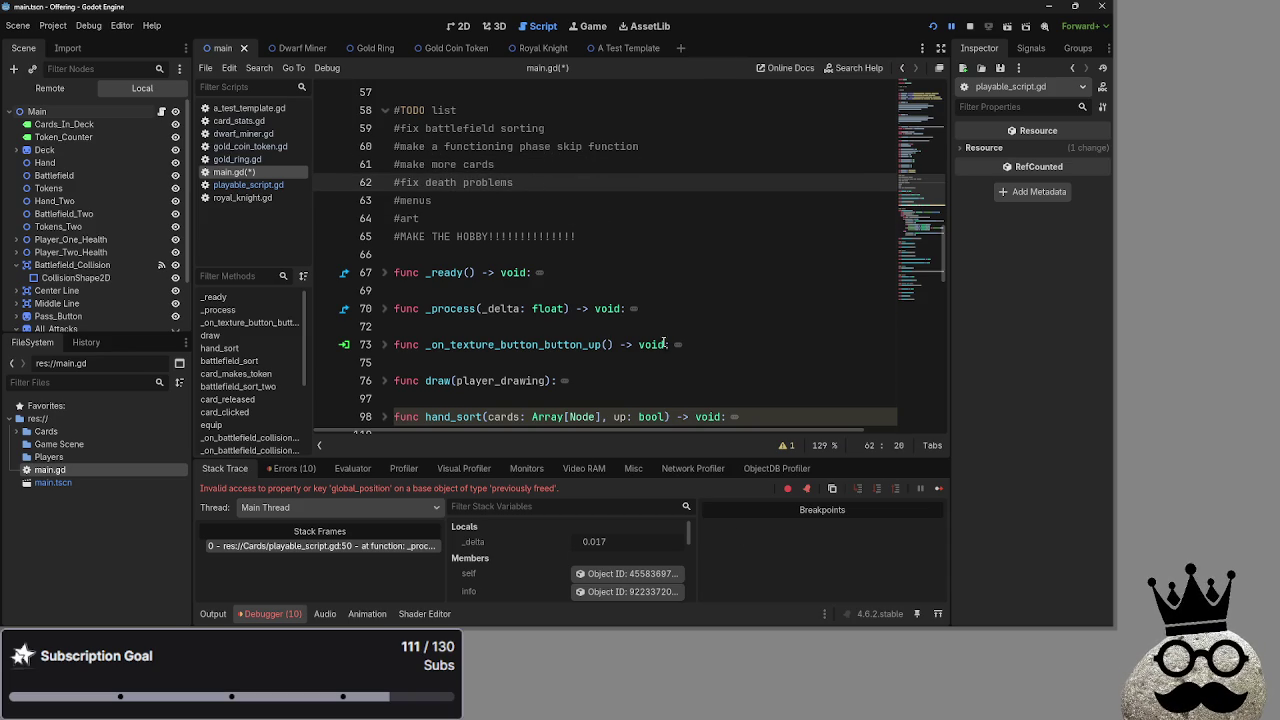
- Stop the paused debug session and run the card game again
key("super")
key("super")
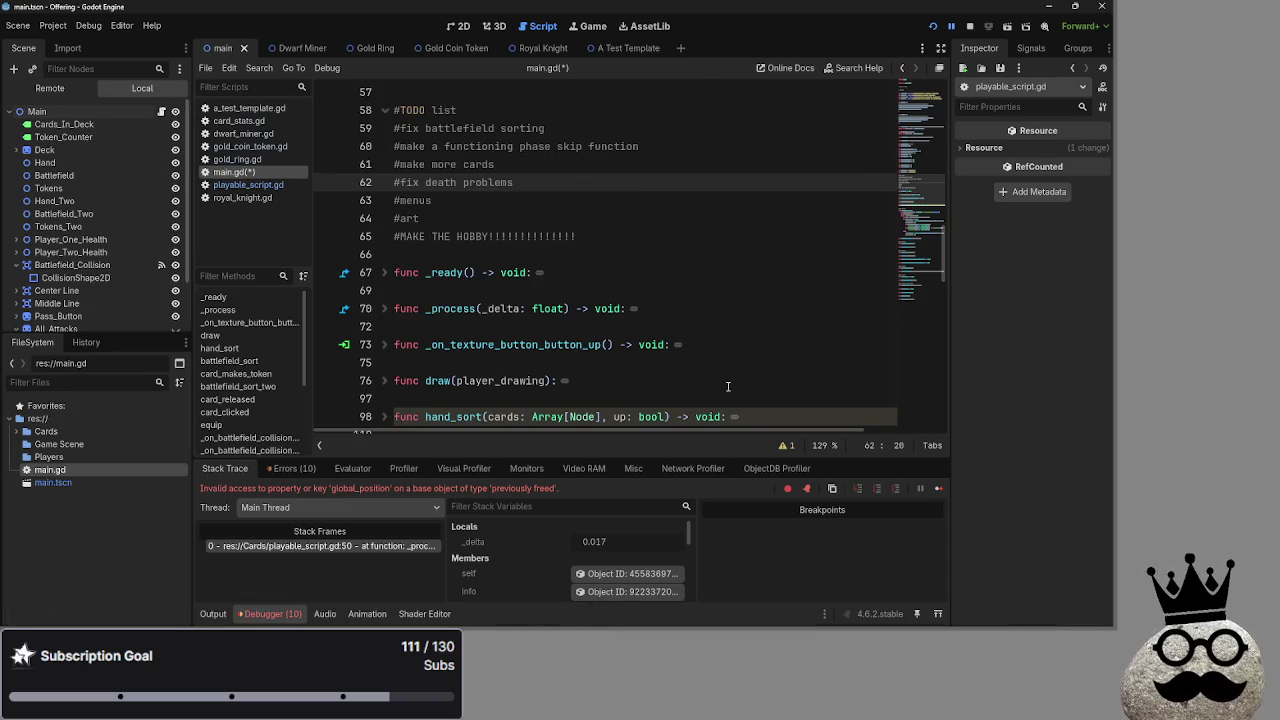
left_click(553, 203)
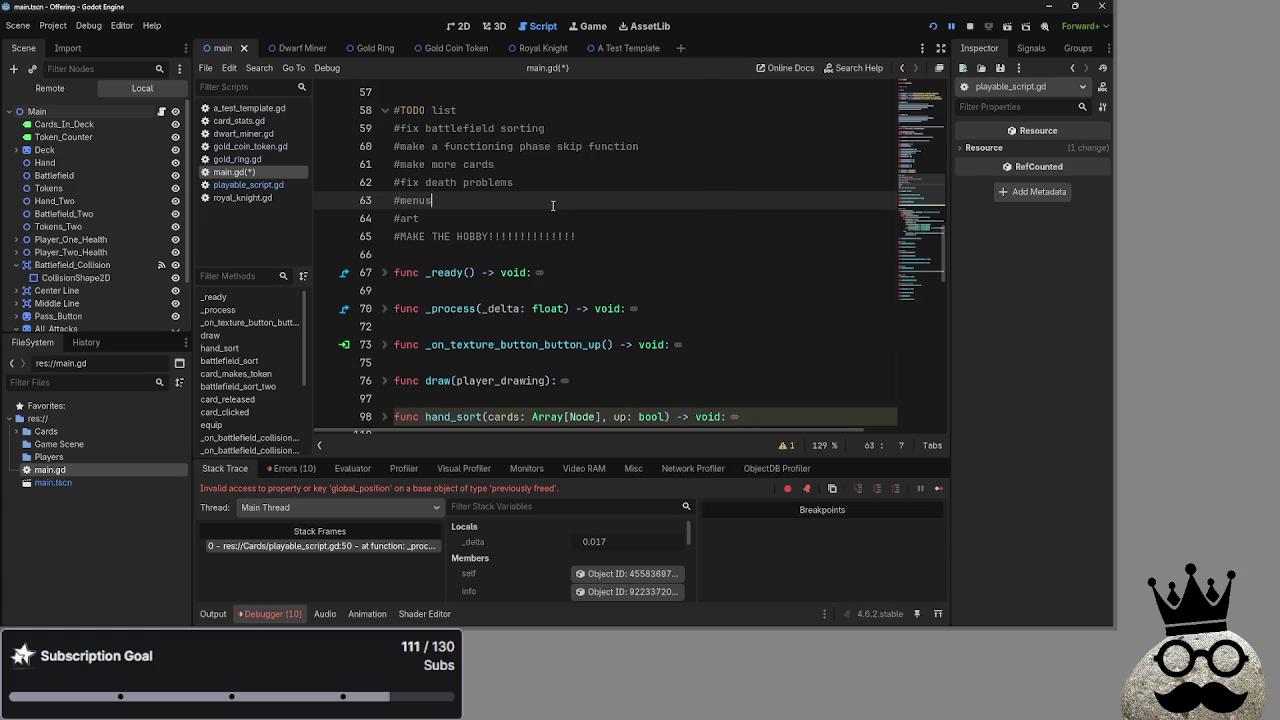
left_click(969, 26)
left_click(930, 28)
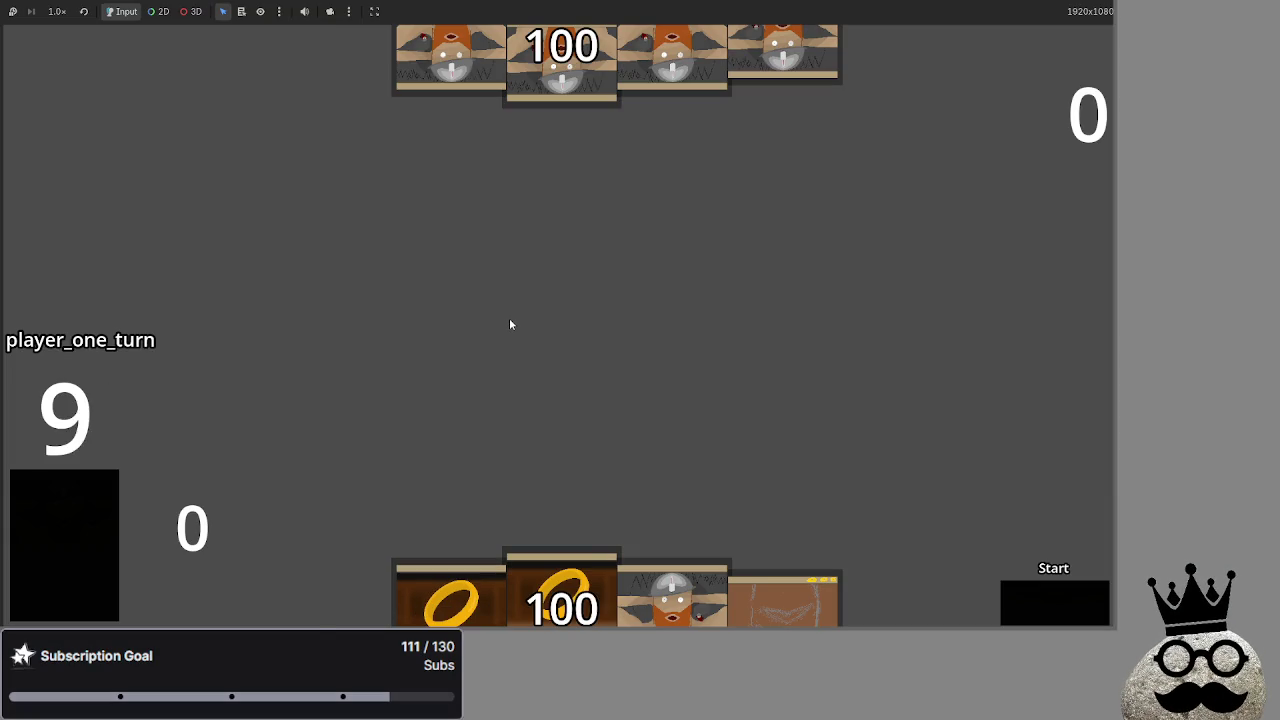
- Play a ring card from the hand to the board centre, then return toward the editor with Alt+Tab
mouse_move(548, 616)
left_mouse_down()
mouse_move(550, 325)
mouse_move(551, 362)
left_mouse_up()
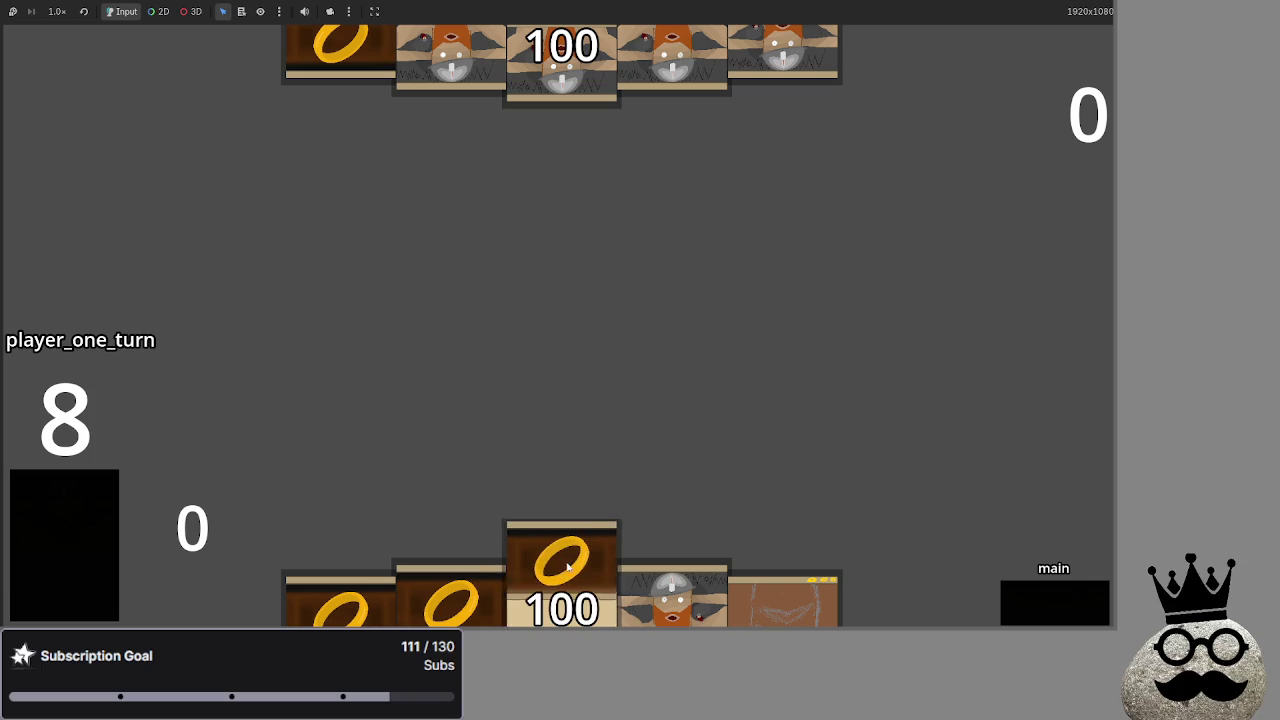
mouse_move(562, 600)
left_mouse_down()
mouse_move(551, 362)
mouse_move(536, 516)
mouse_move(571, 586)
left_mouse_up()
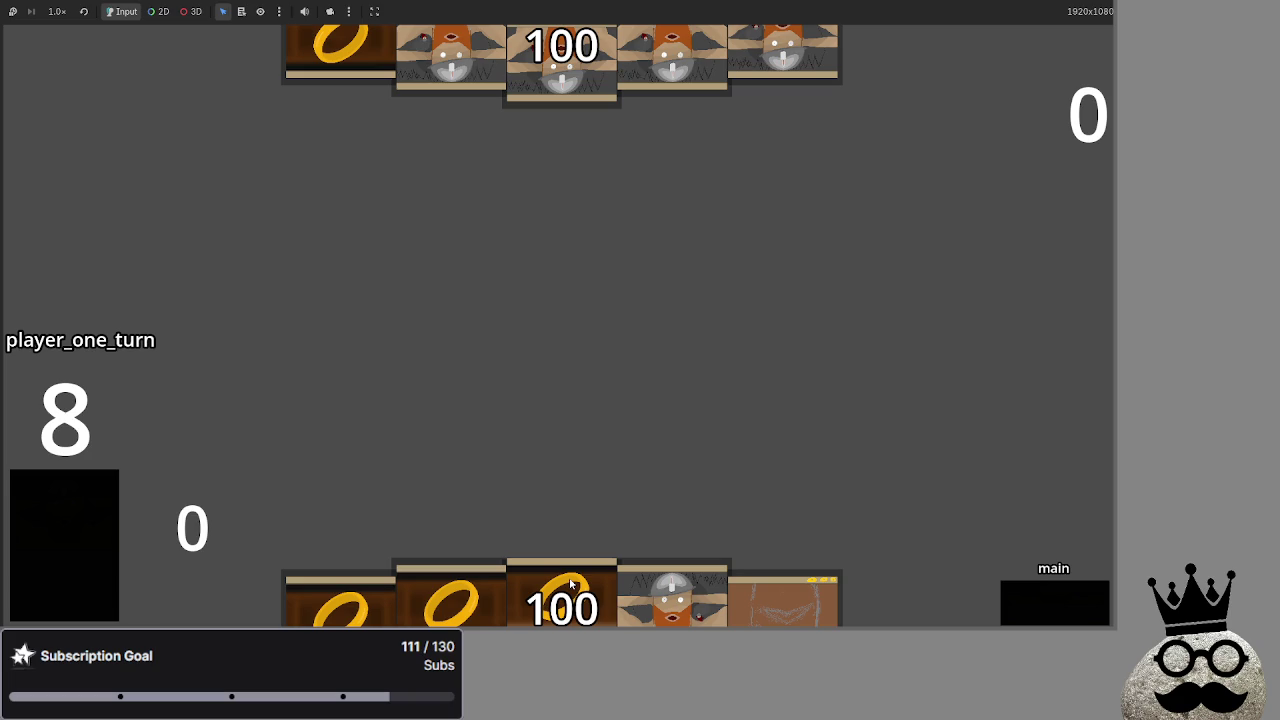
key("alt+Tab")
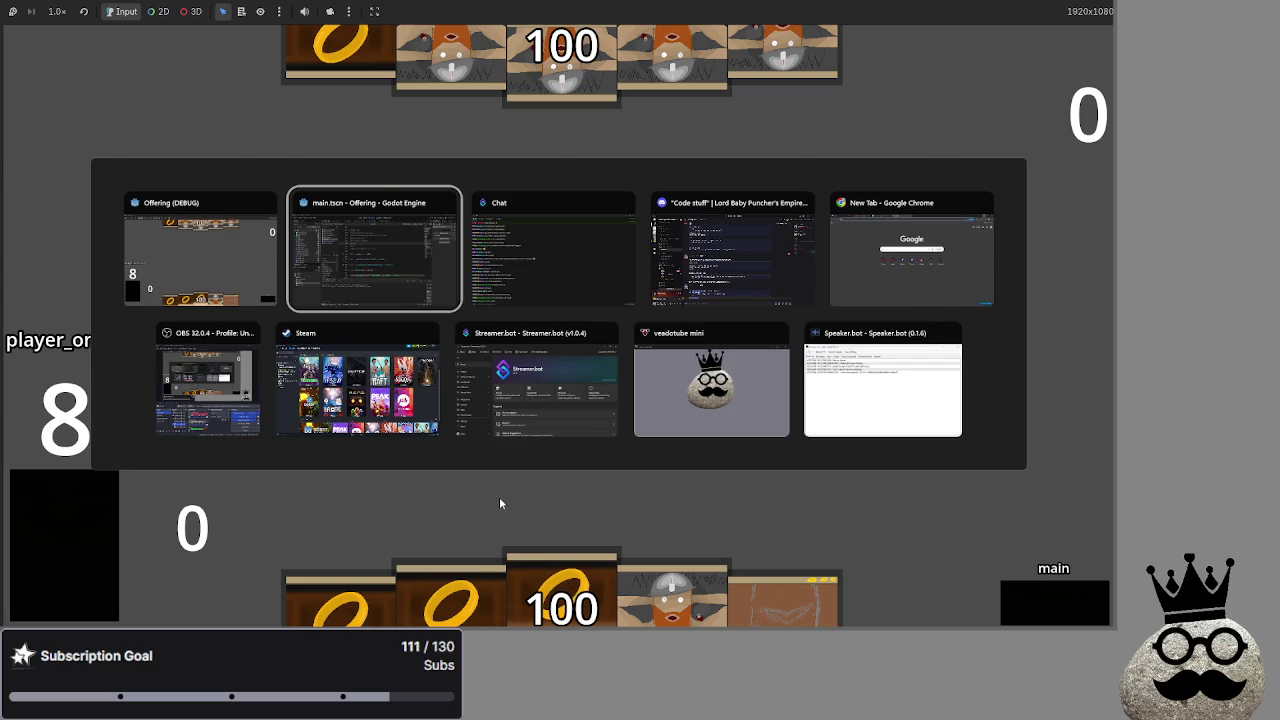
- Return to the Godot editor and stop the running game
key("alt+Tab")
key("alt+Tab")
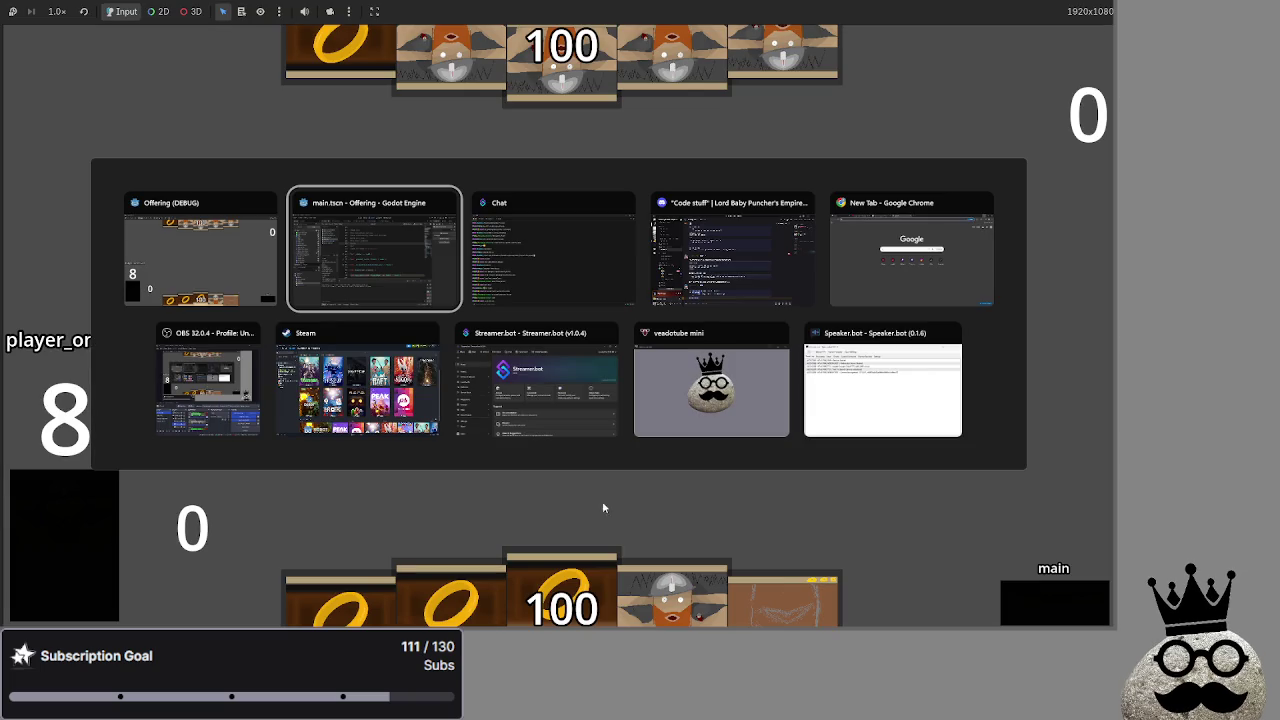
left_click(262, 432)
left_click(591, 412)
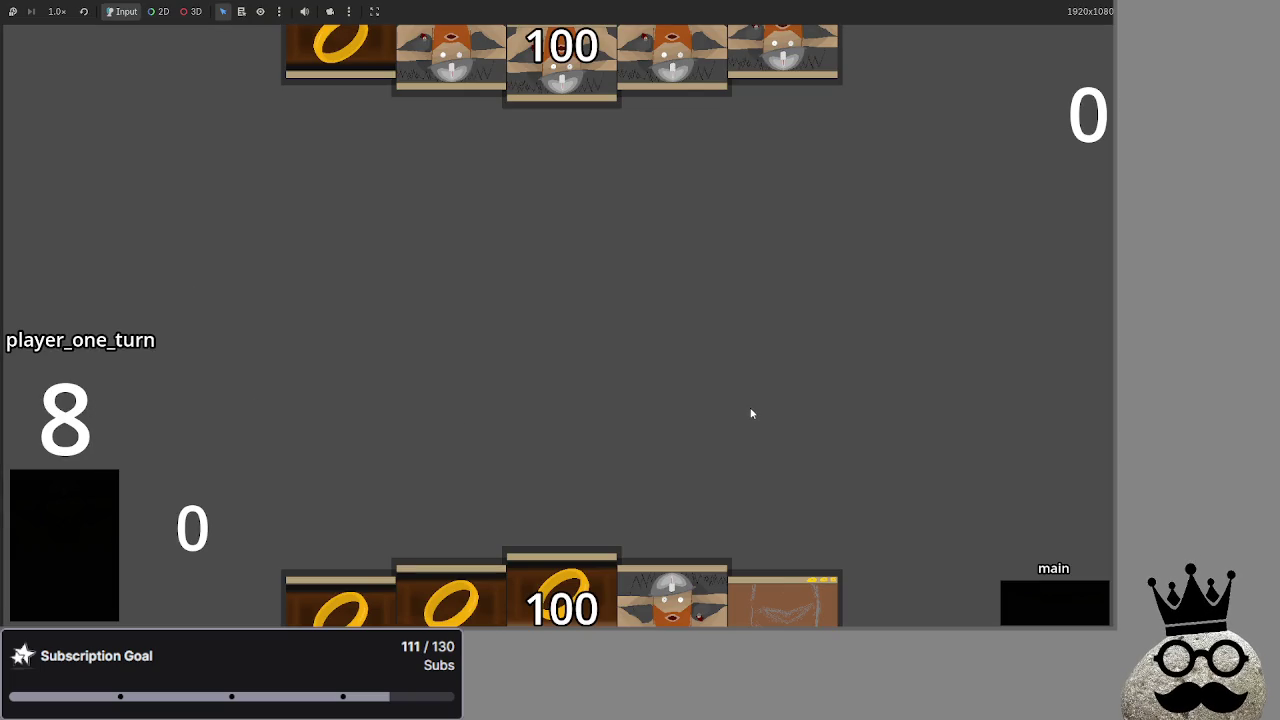
key("alt+Tab")
key("alt+Tab")
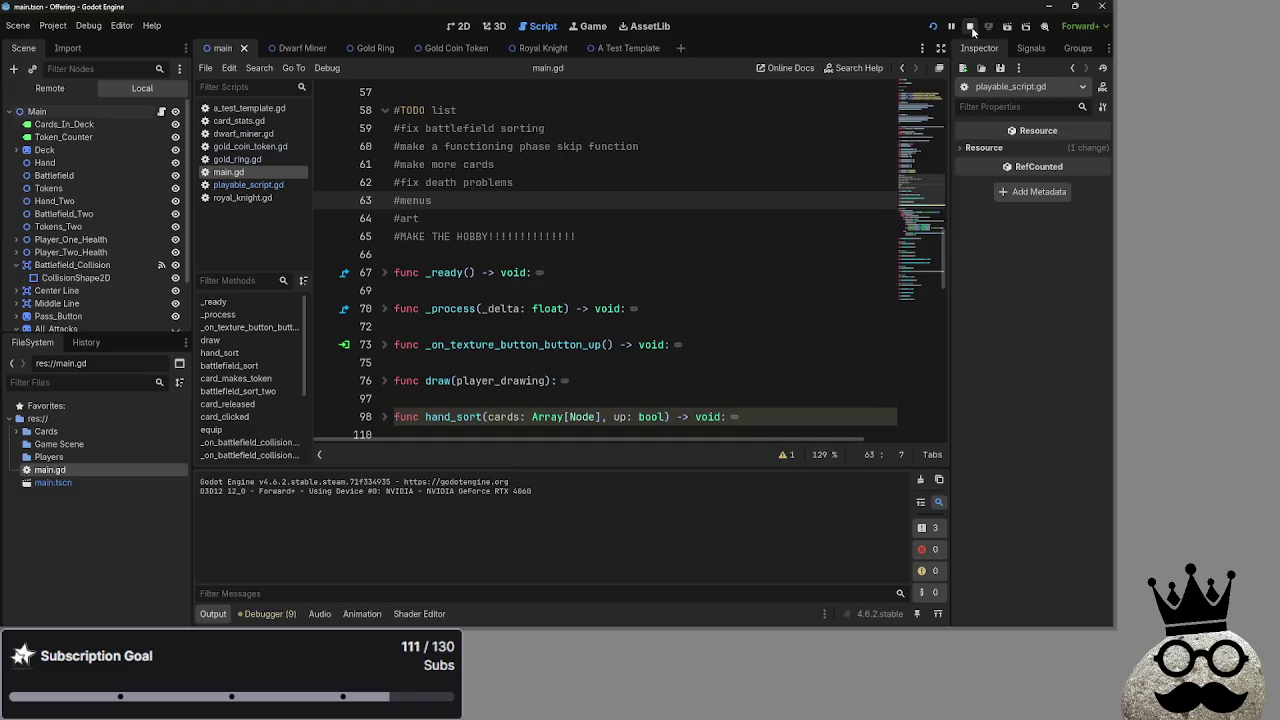
left_click(969, 26)
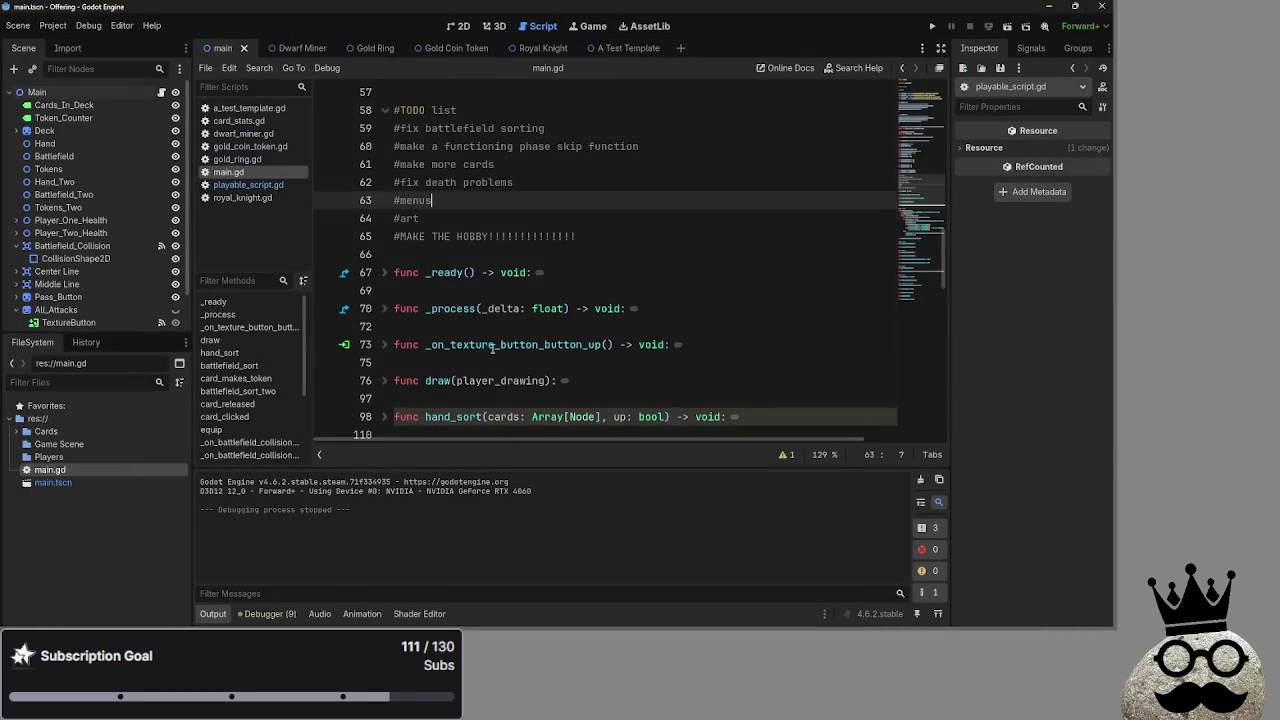
- Browse main.gd and unfold the battlefield_sort_two function
scroll(493, 349, "up", 1)
scroll(493, 349, "up", 1)
left_click(396, 240)
scroll(599, 292, "down", 4)
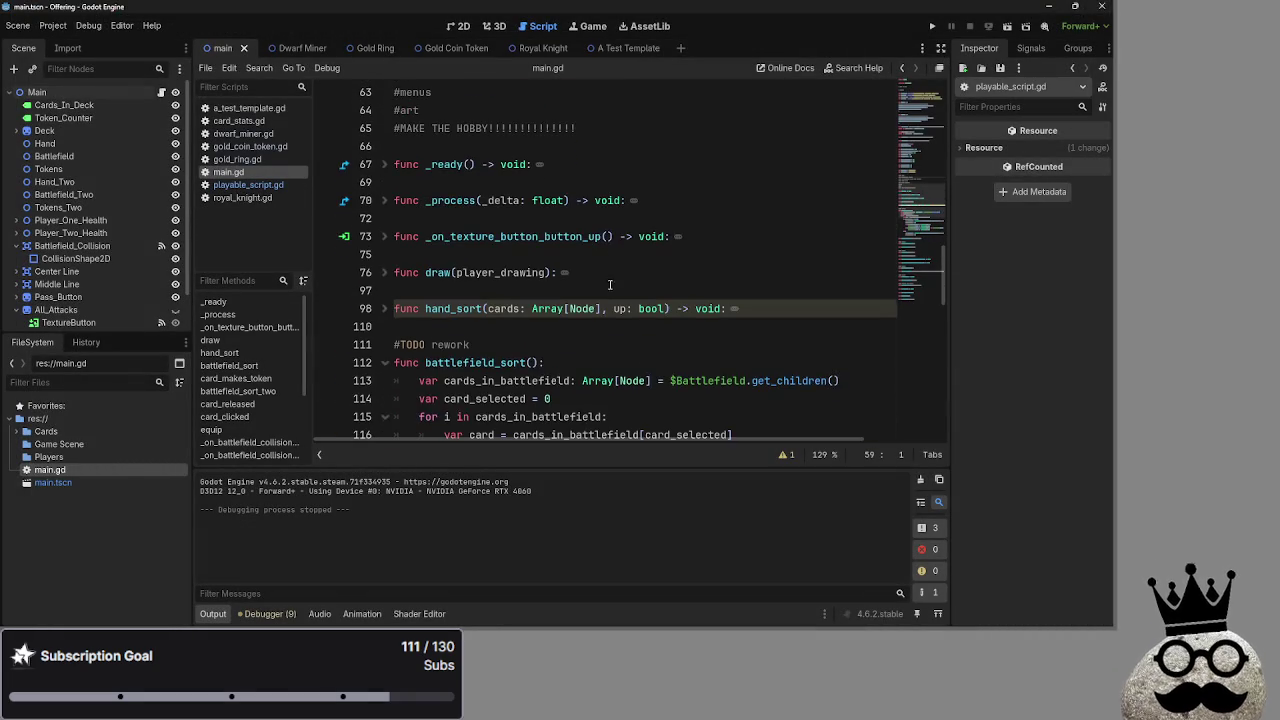
scroll(599, 292, "down", 1)
scroll(599, 292, "down", 3)
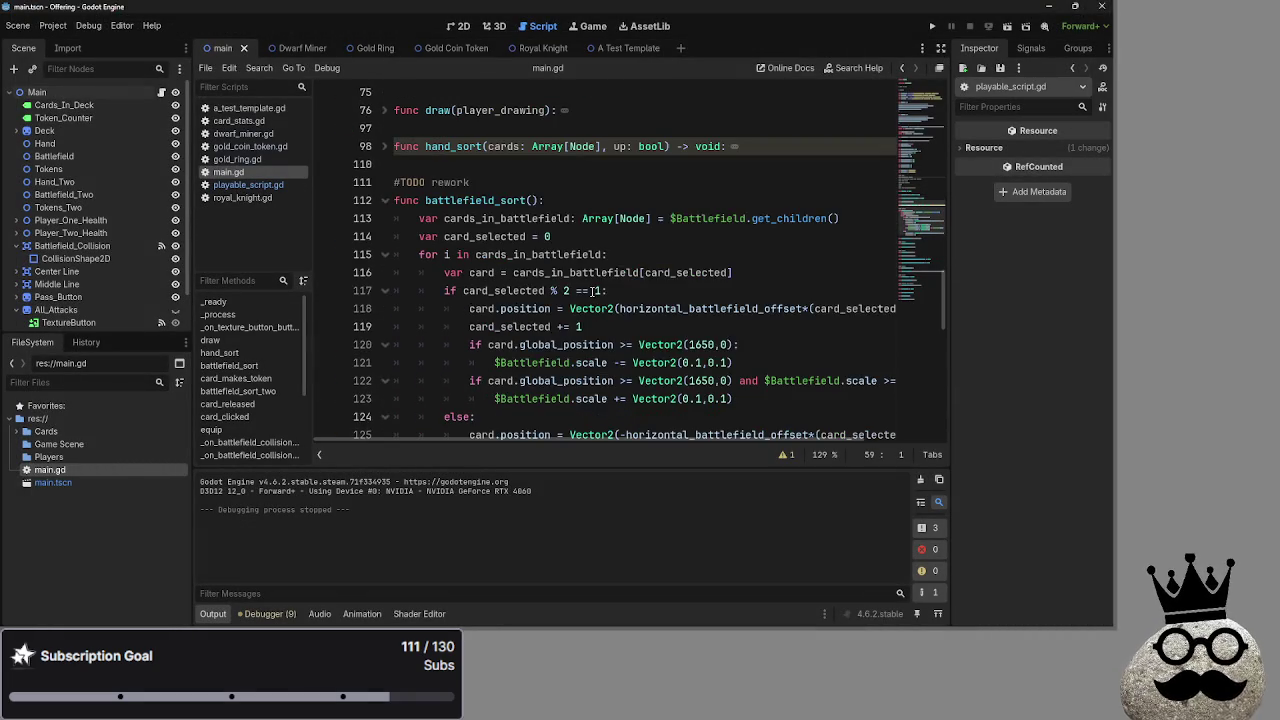
scroll(606, 334, "down", 2)
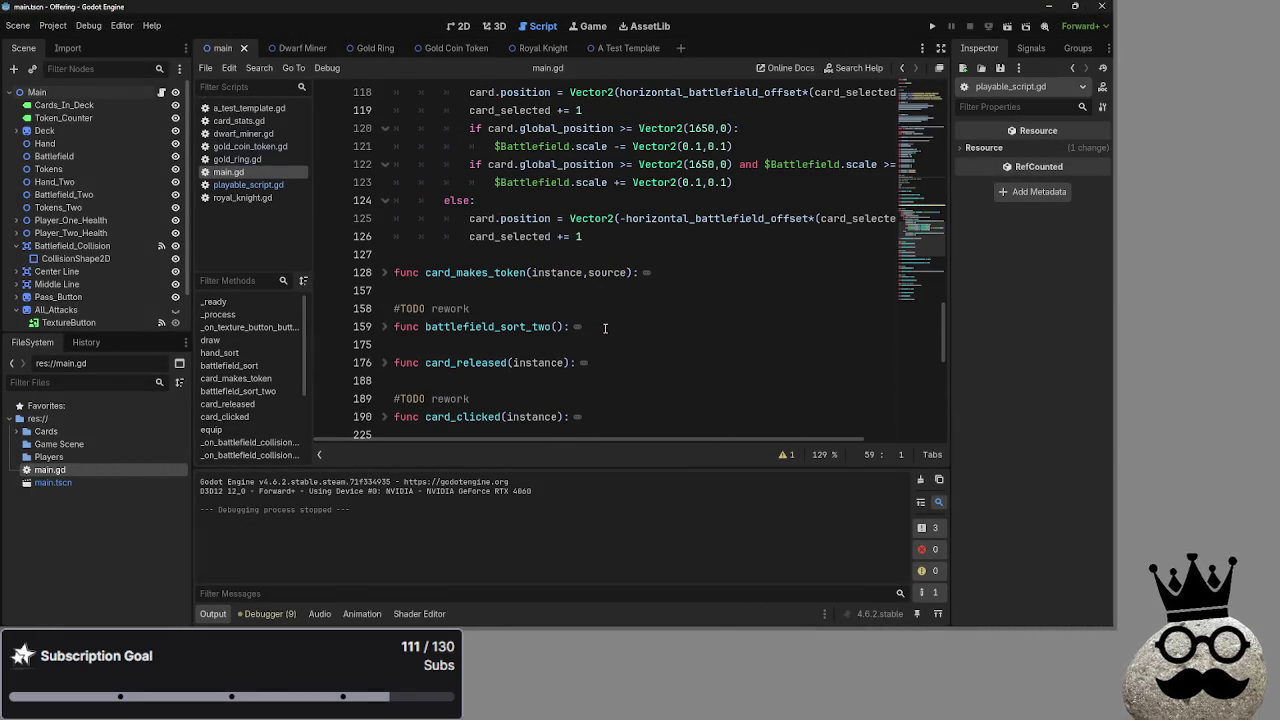
left_click(388, 328)
scroll(390, 331, "down", 5)
scroll(390, 331, "down", 1)
scroll(390, 331, "up", 1)
scroll(390, 331, "down", 1)
scroll(617, 337, "up", 1)
scroll(617, 337, "up", 15)
scroll(394, 340, "up", 1)
scroll(394, 340, "down", 1)
scroll(396, 345, "down", 2)
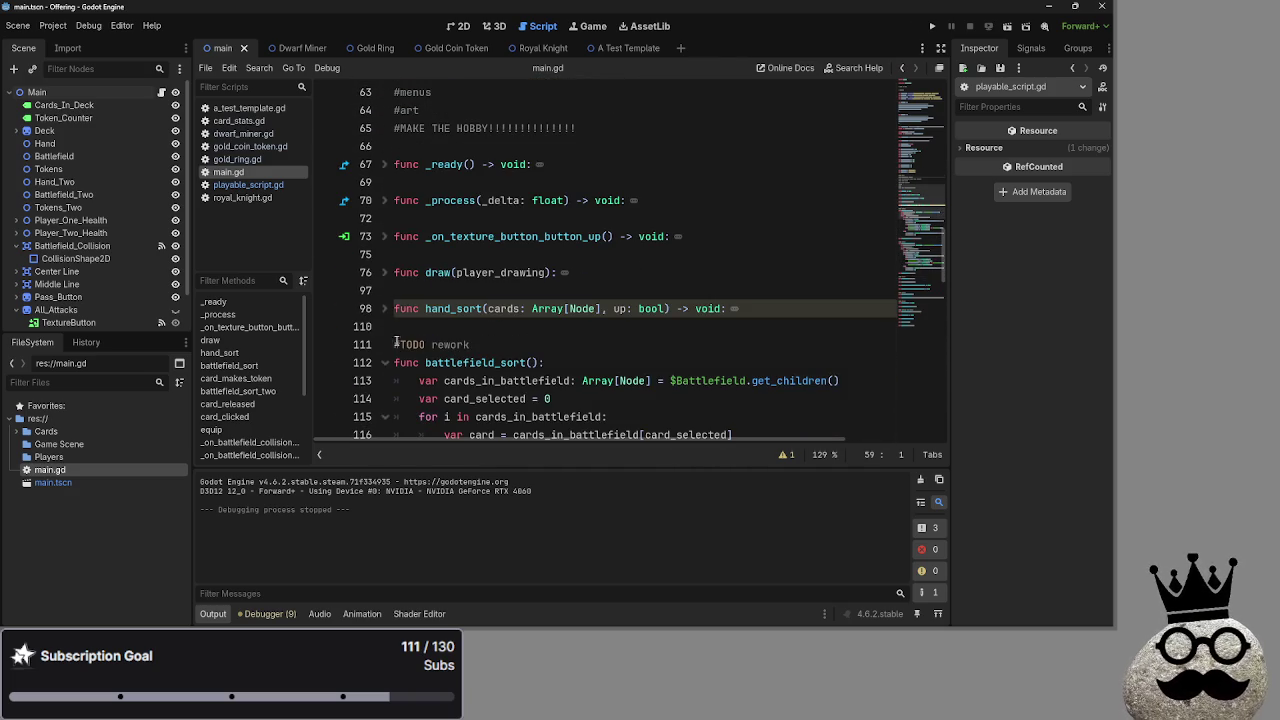
- Select hand_sort's parameters 'cards: Array[Node], up: bool' and go to battlefield_sort's parentheses
left_click(388, 310)
left_click(388, 310)
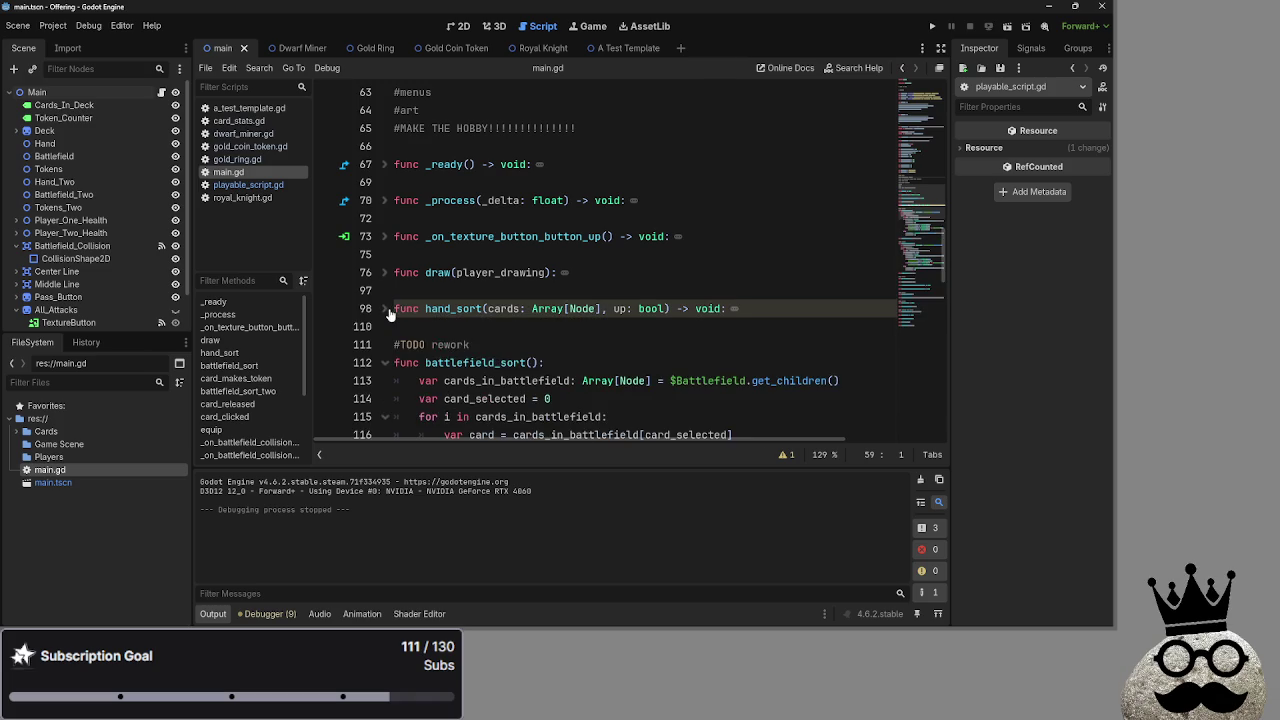
left_click(387, 310)
left_click_drag(487, 309, 666, 309)
key("ctrl+c")
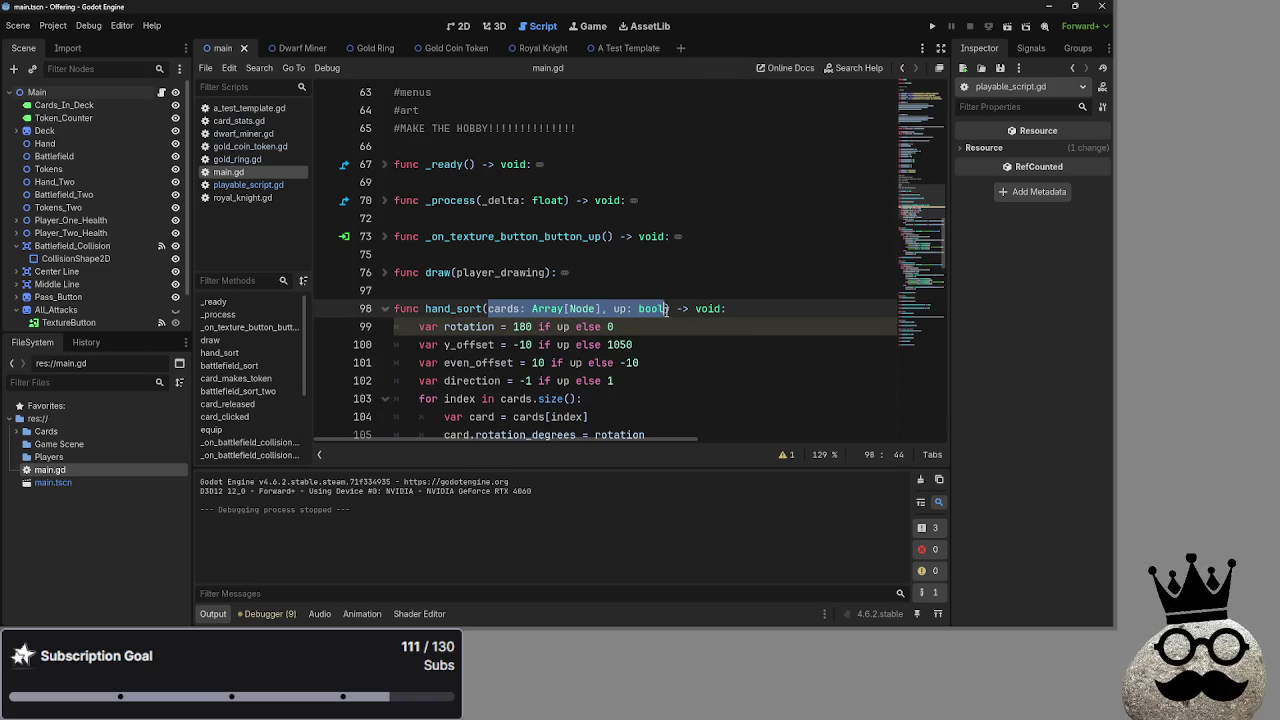
scroll(775, 335, "down", 10)
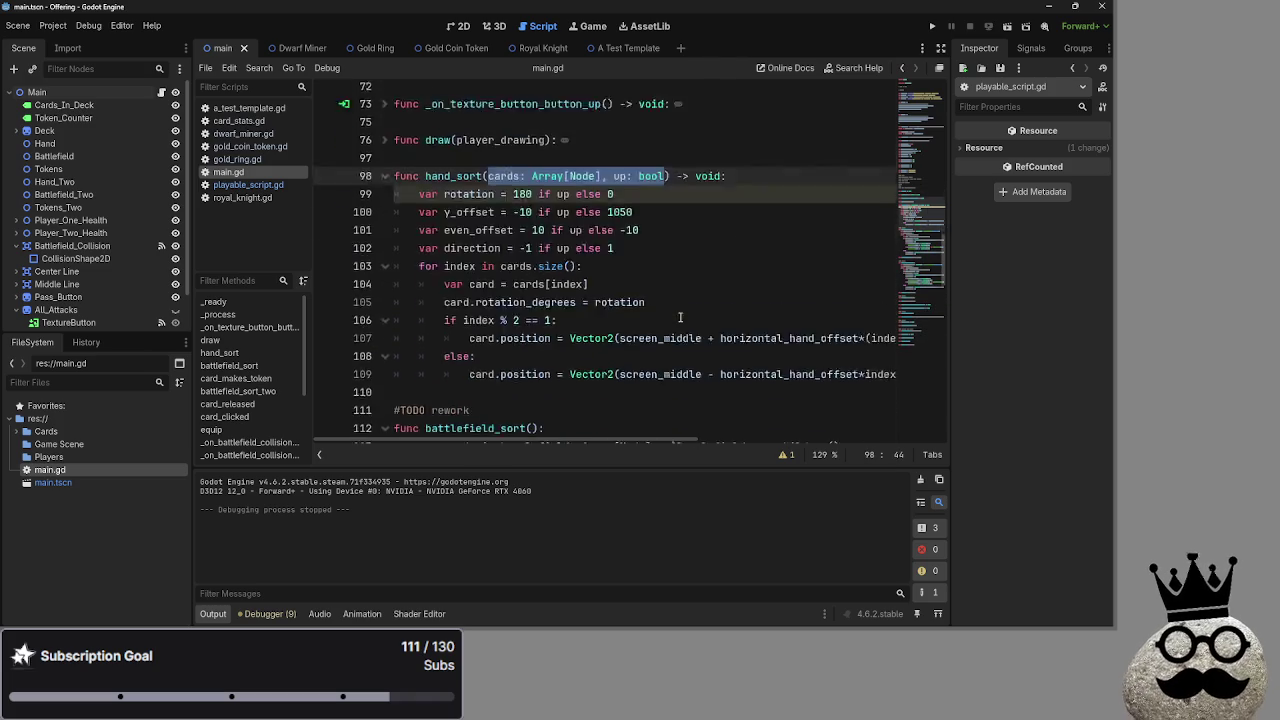
left_click(530, 182)
- Paste the cards and up parameters into the battlefield_sort header
key("ctrl+v")
left_click(762, 183)
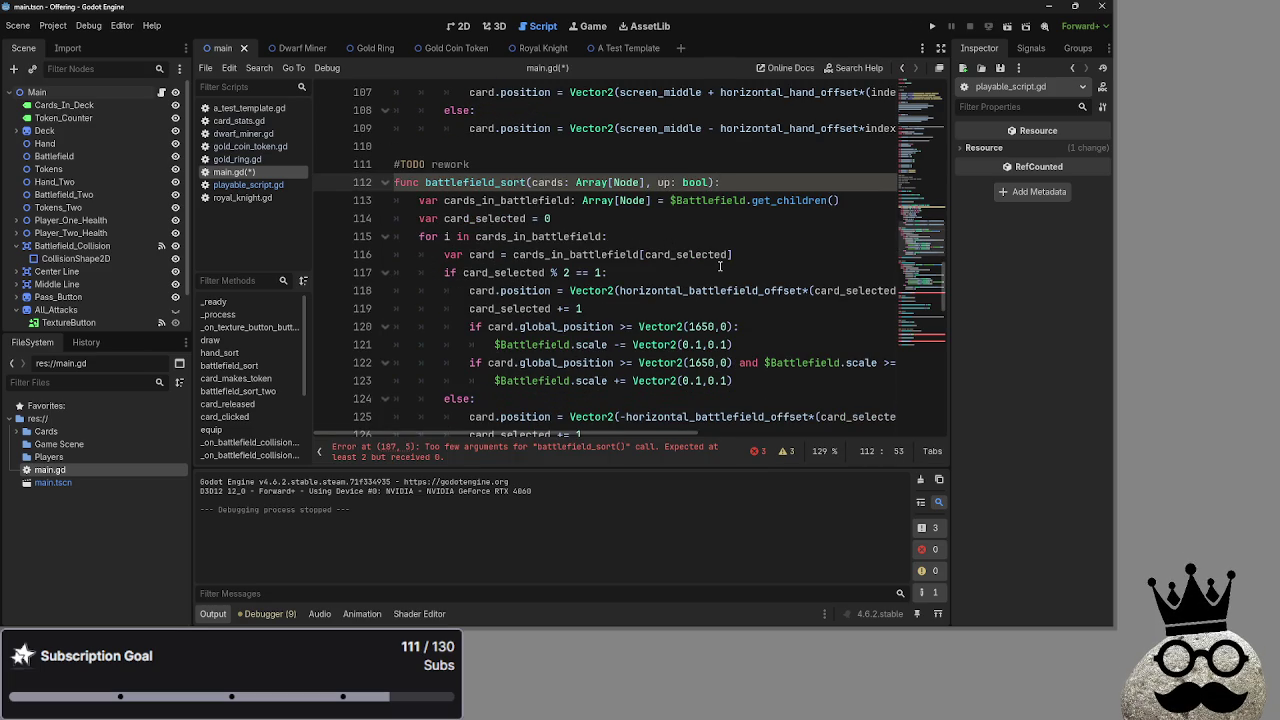
key("Return")
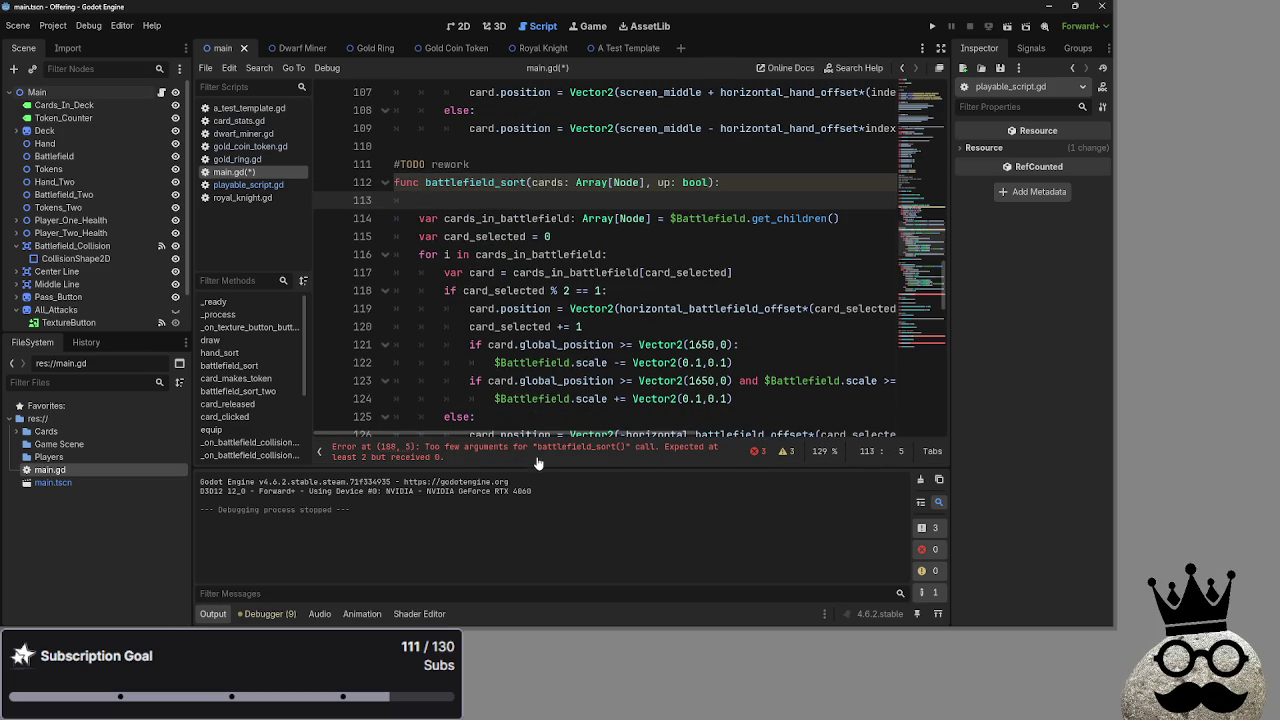
- Make line 188 call battlefield_sort($Battlefield.get_children(),false)
left_click(538, 452)
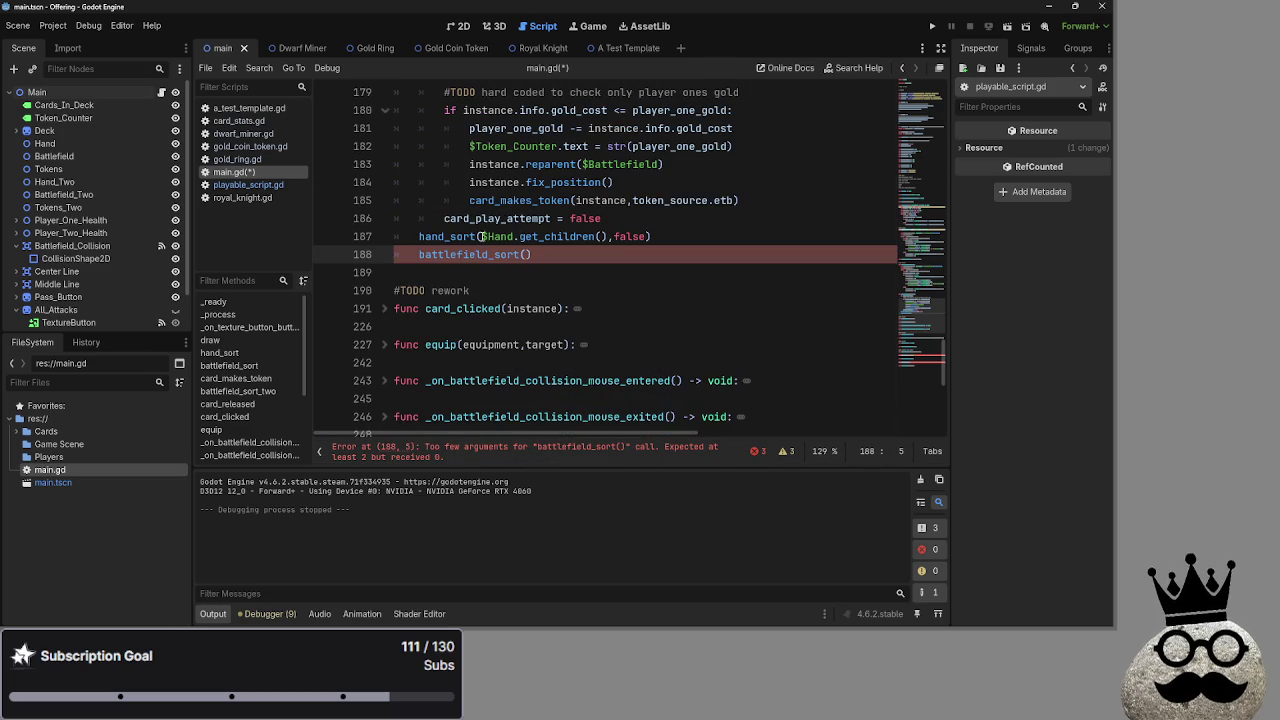
left_click(482, 237)
left_click(528, 255)
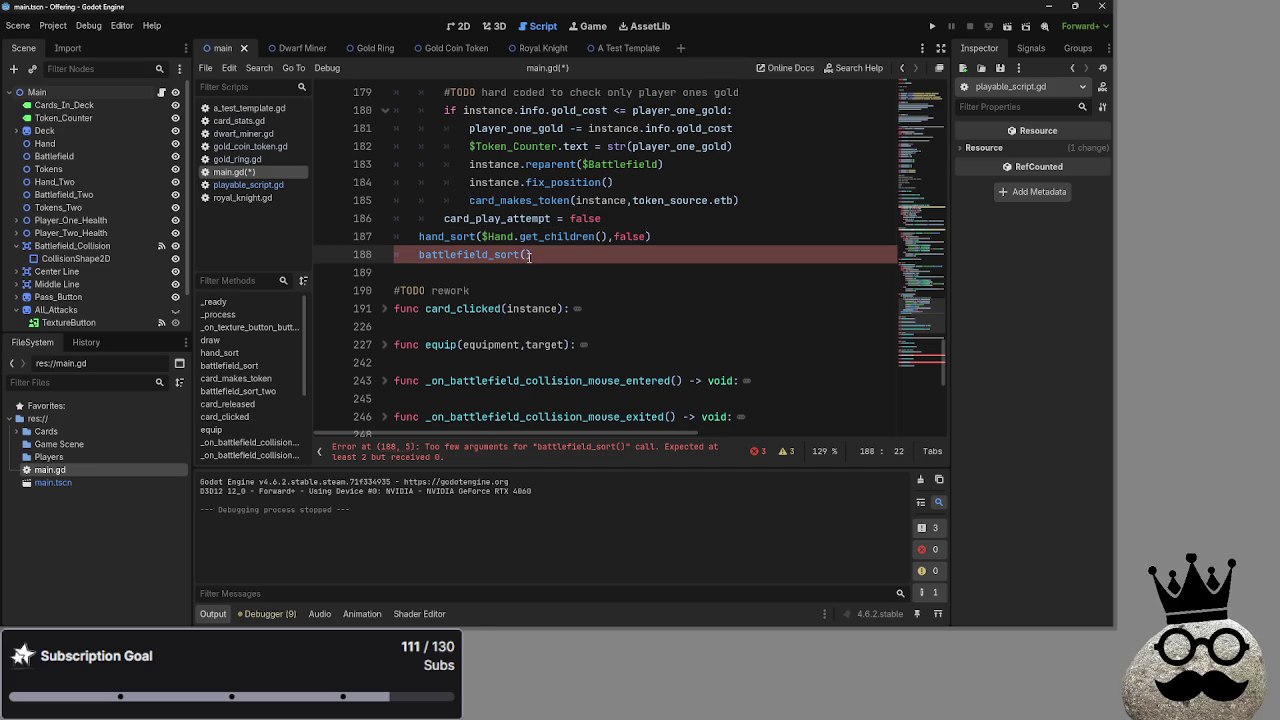
scroll(530, 255, "up", 2)
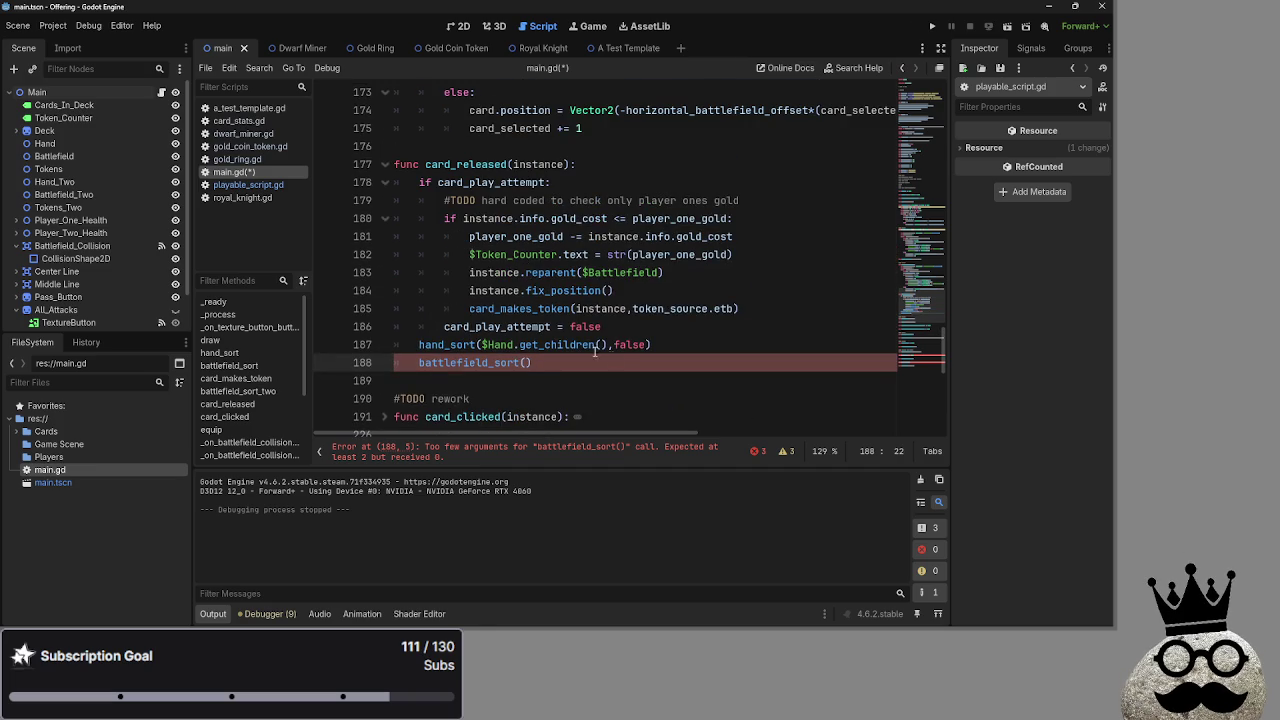
mouse_move(80, 158)
left_mouse_down()
mouse_move(540, 395)
mouse_move(546, 365)
left_mouse_up()
type(".get_chil")
key("Down")
key("Return")
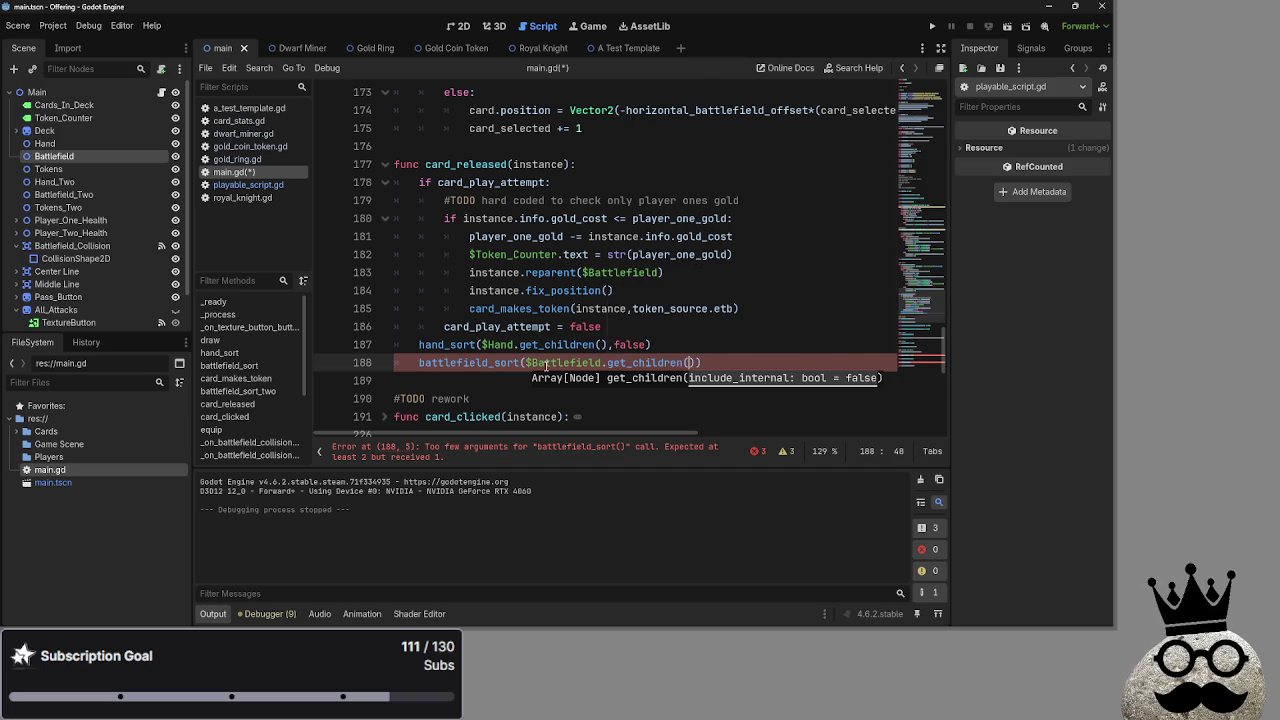
type(",false")
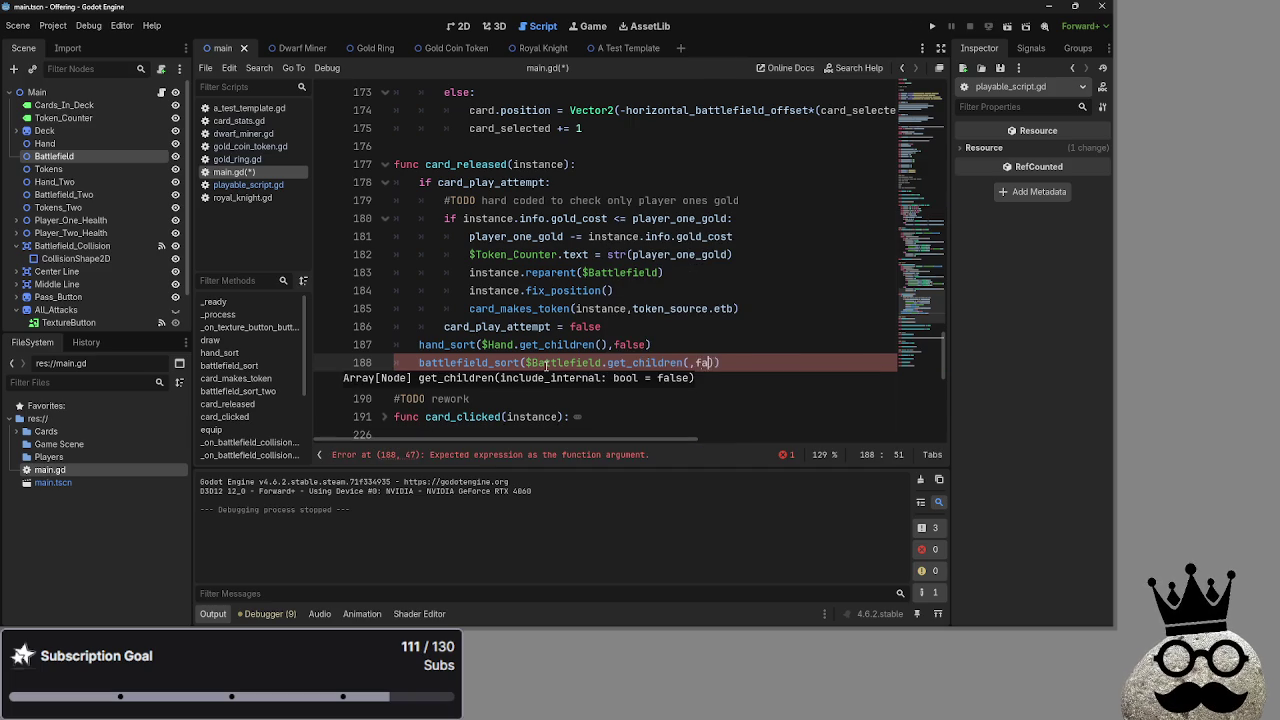
left_click(689, 362)
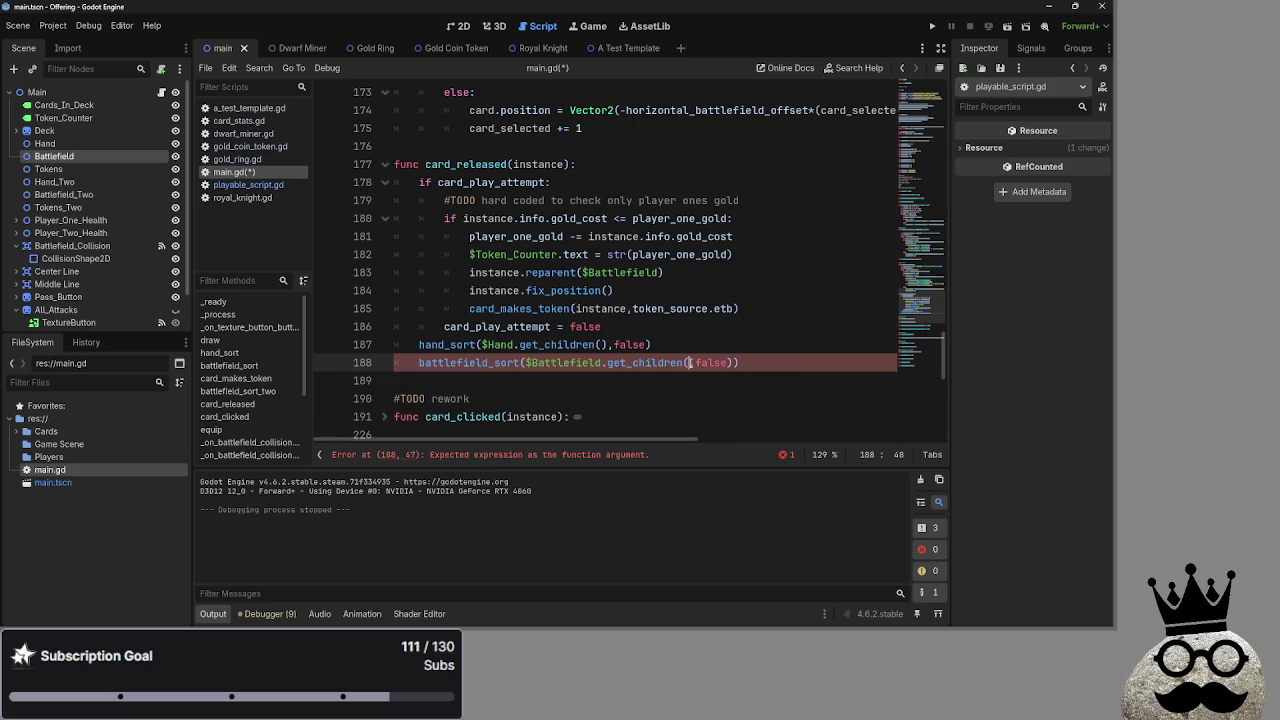
mouse_move(697, 364)
left_mouse_down()
mouse_move(737, 363)
mouse_move(526, 363)
left_mouse_up()
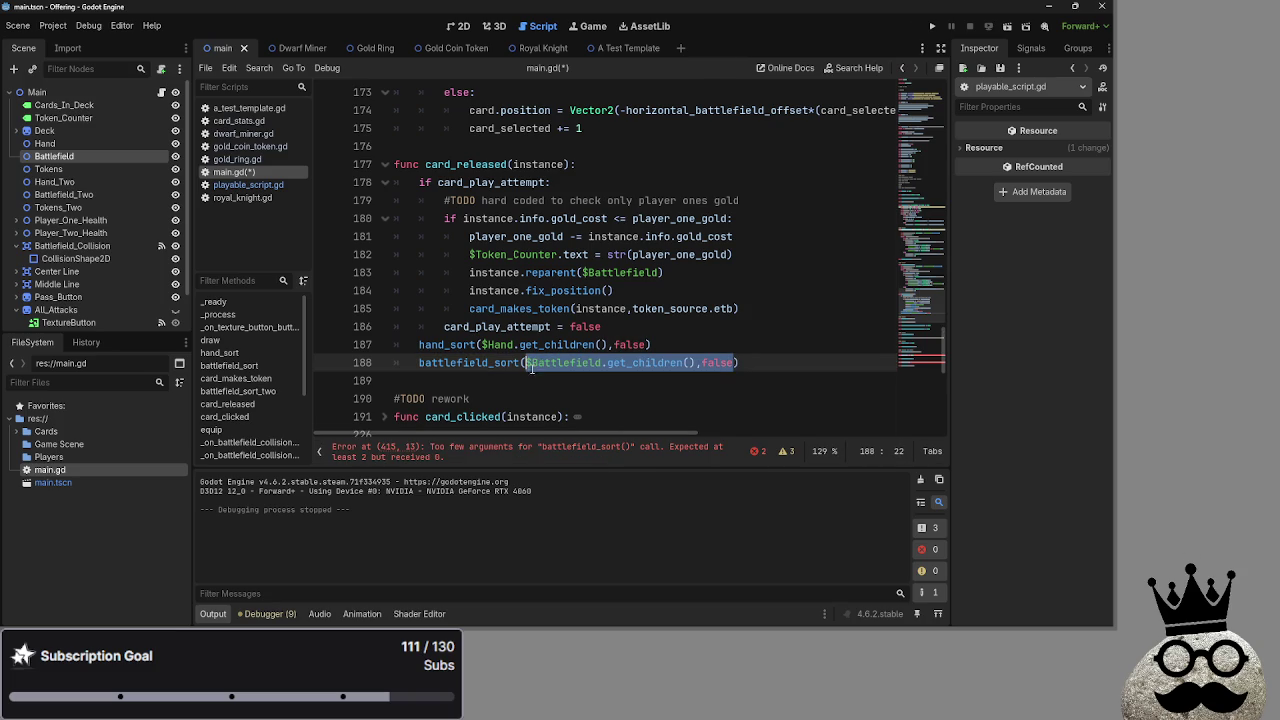
- Fill line 415 with $Battlefield children and false, and line 416 with $Battlefield_Two and true
left_click(757, 451)
left_click(763, 389)
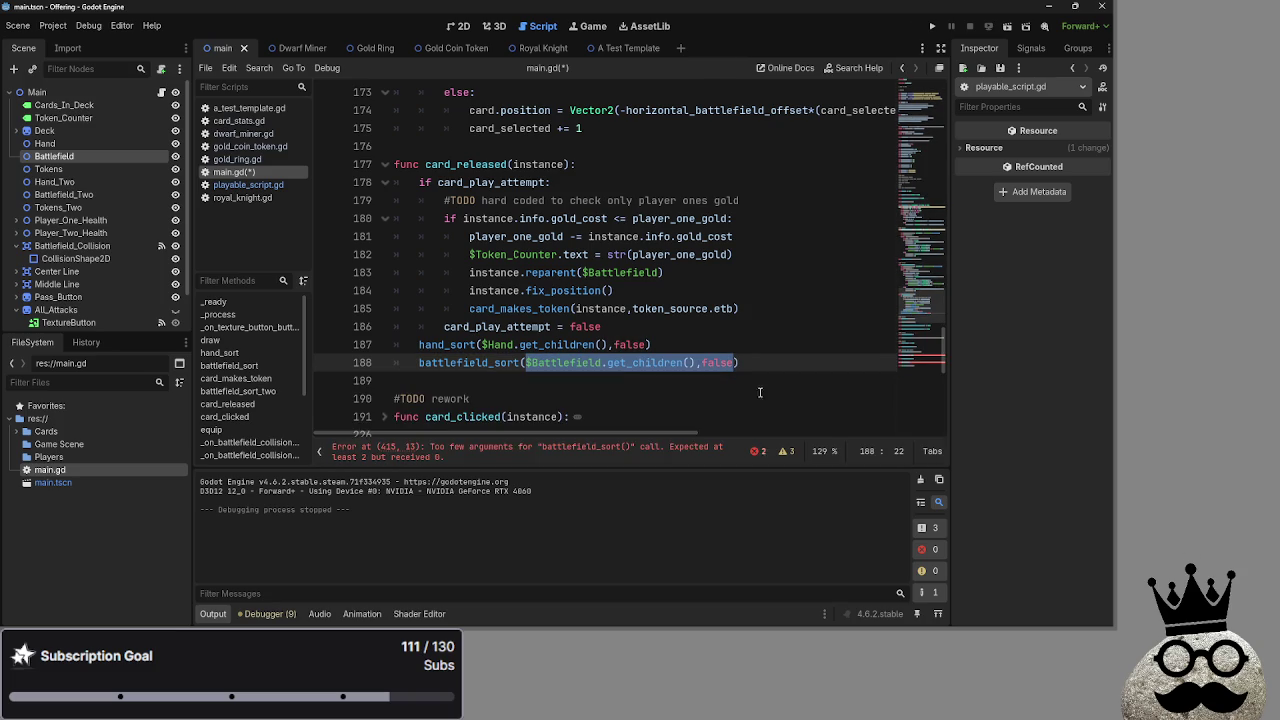
left_click(663, 453)
left_click(576, 254)
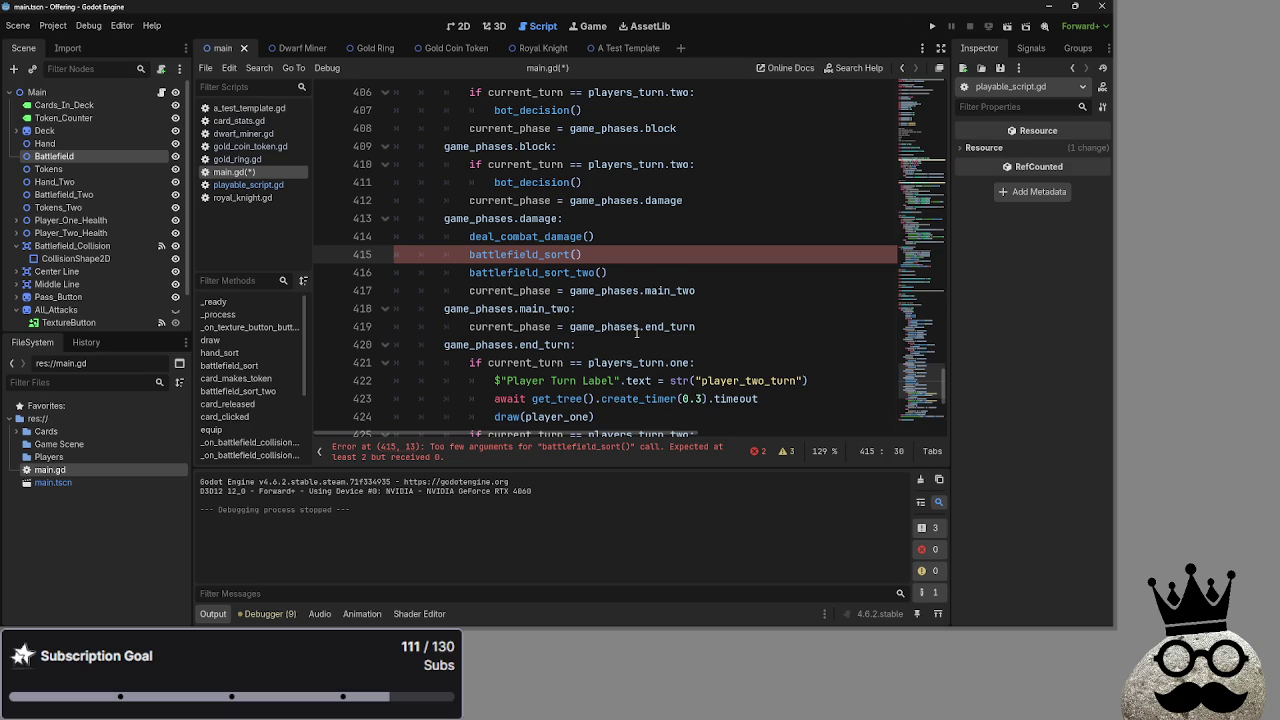
type("$Battlefield.get_children(),false")
left_click(597, 272)
type("$Battlefield.get_children(),false")
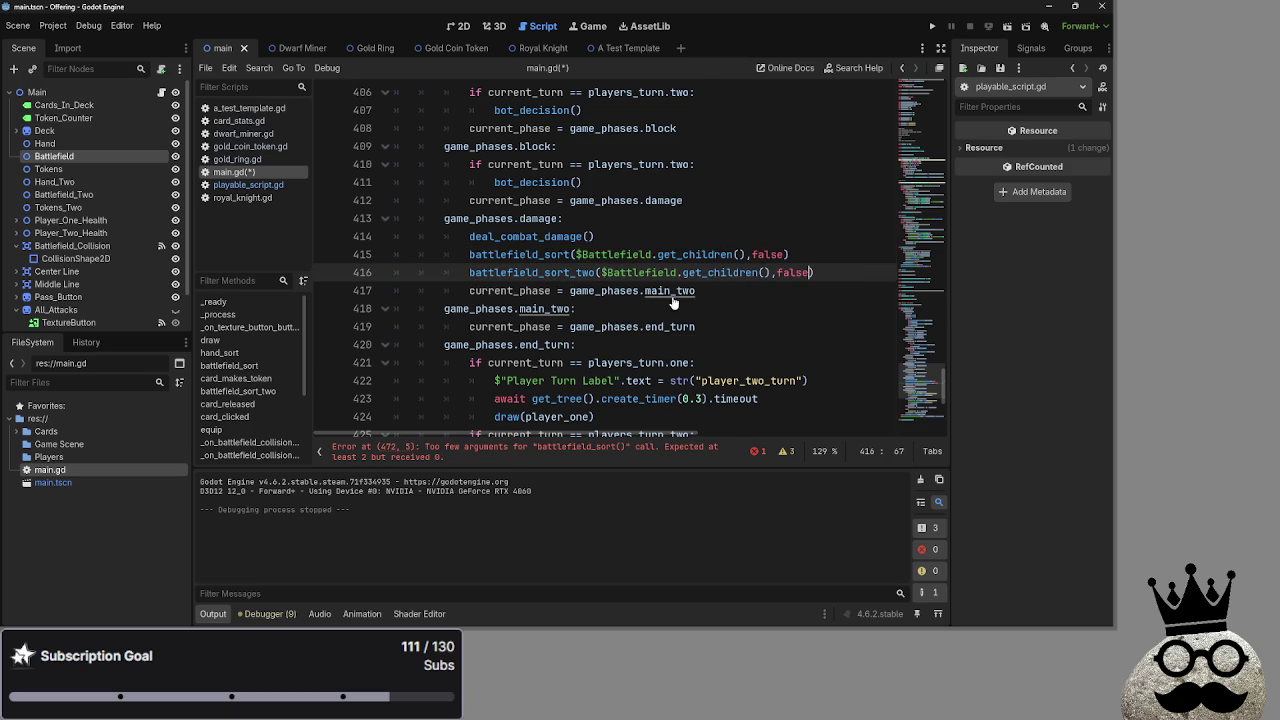
type("_Two")
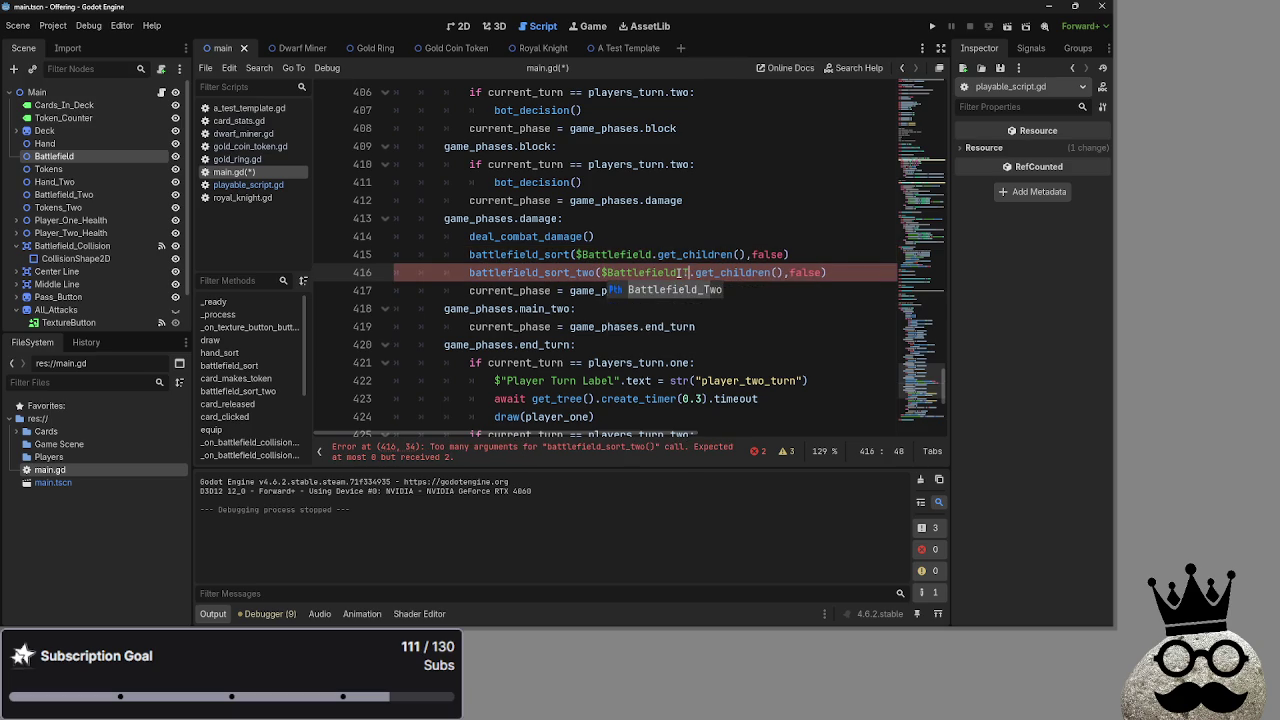
double_click(834, 272)
type("true)")
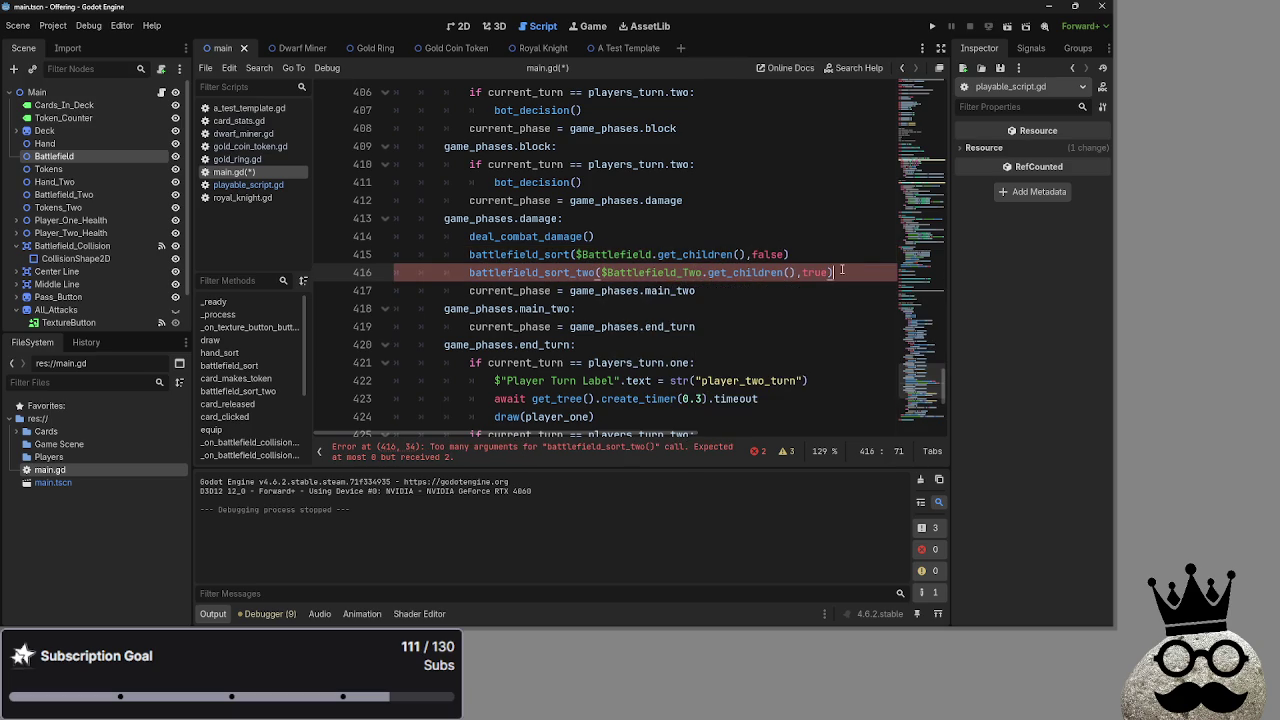
- Remove _two so line 416 calls battlefield_sort
left_click(765, 451)
left_click(638, 394)
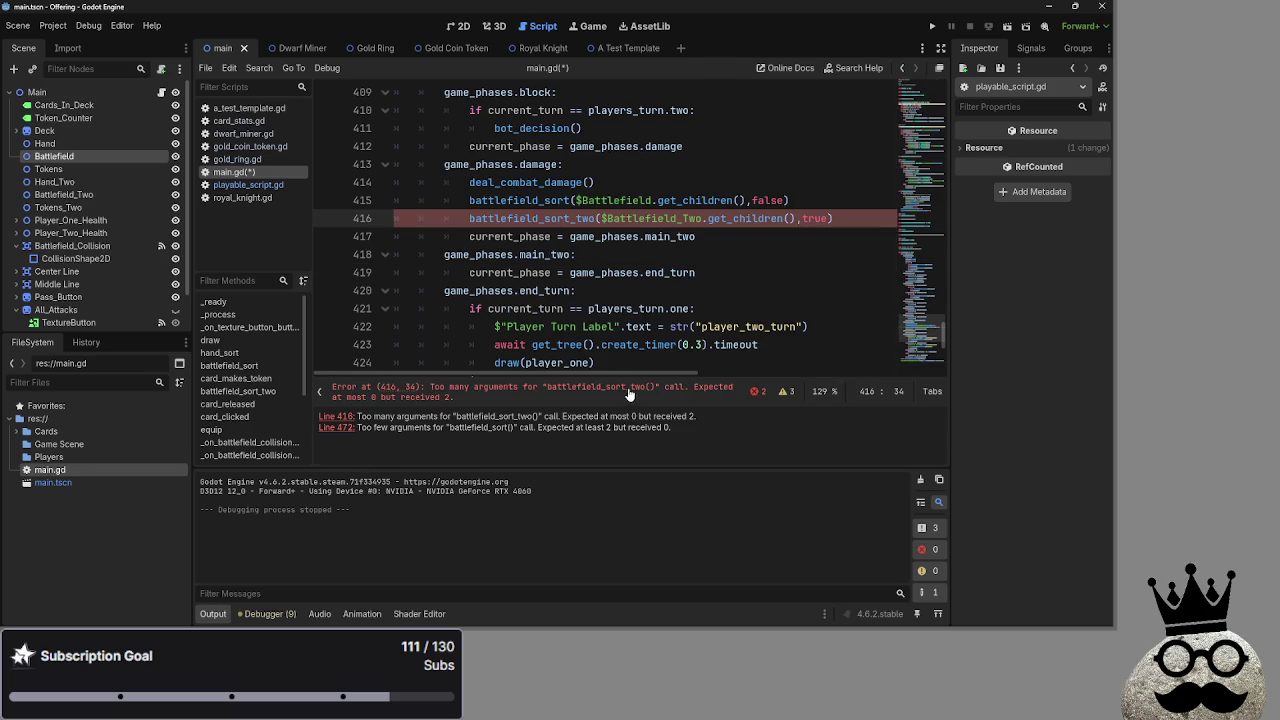
left_click(757, 391)
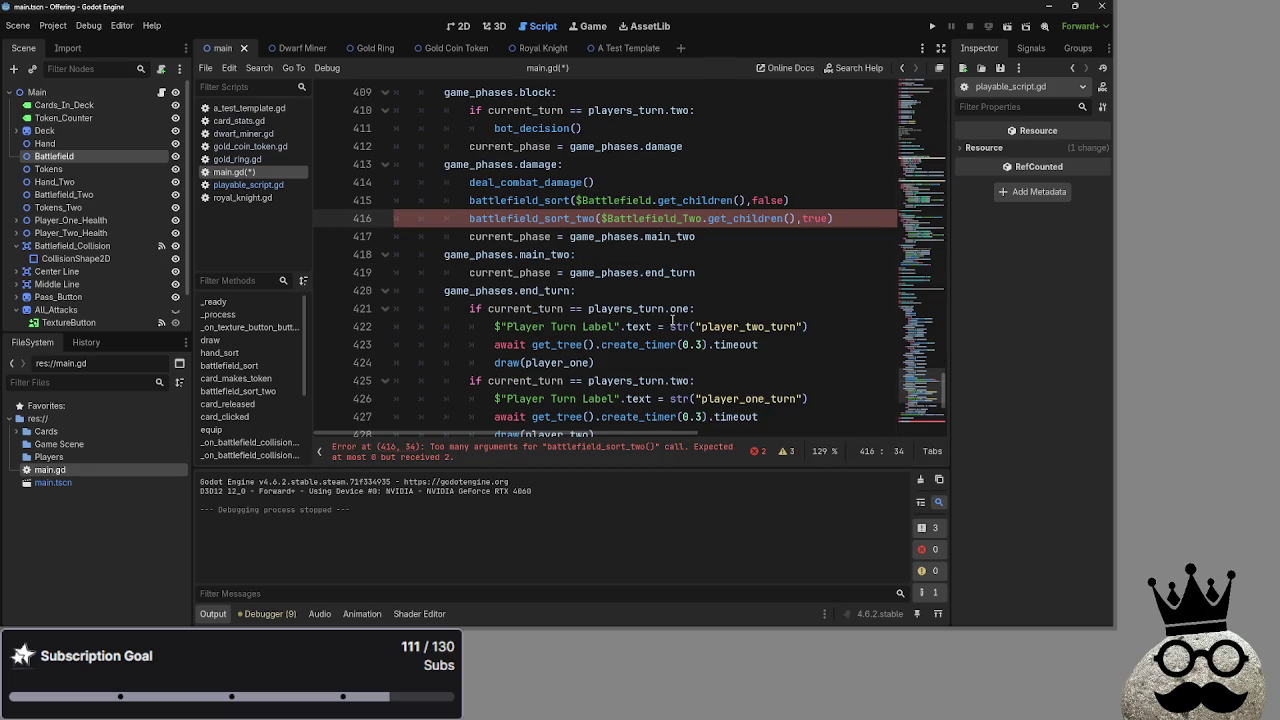
left_click(597, 218)
key("BackSpace")
key("BackSpace")
key("BackSpace")
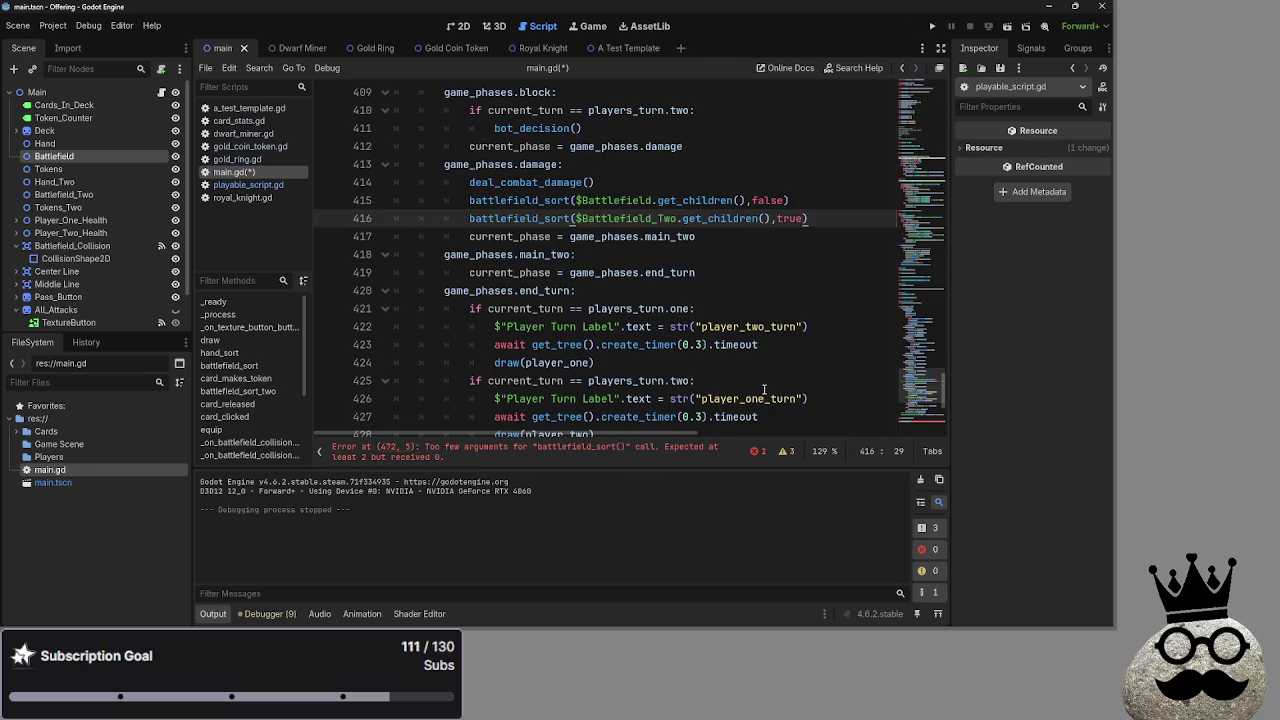
- Give line 472 the $Battlefield.get_children(),false arguments and drop _two from line 473
left_click(668, 452)
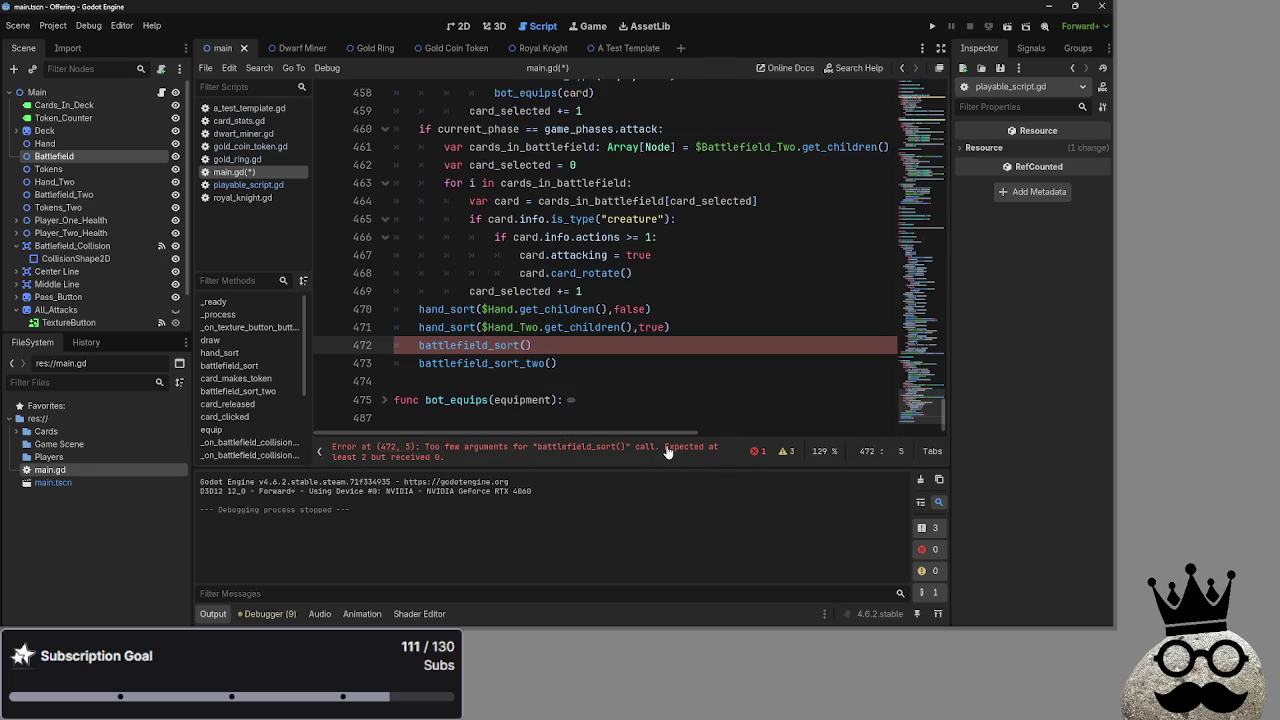
left_click(526, 344)
type("$Battlefield.get_children(),false")
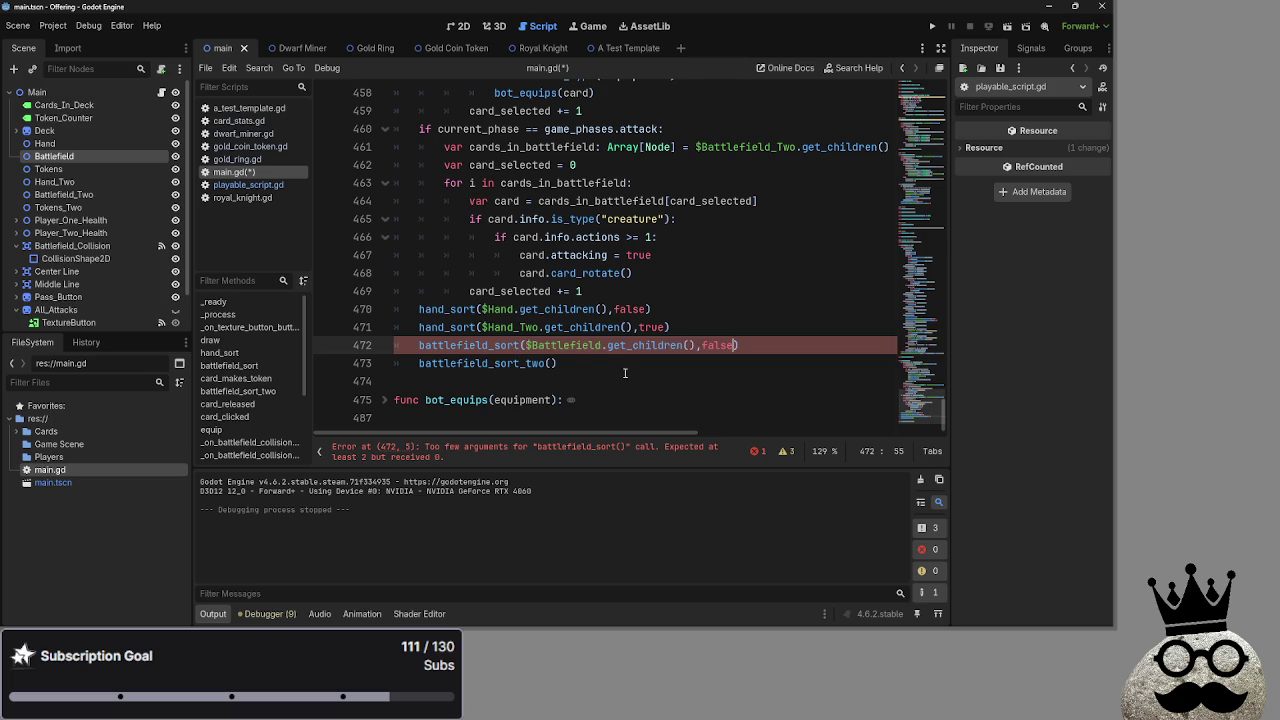
left_click(553, 381)
left_click(544, 381)
key("BackSpace")
key("BackSpace")
key("BackSpace")
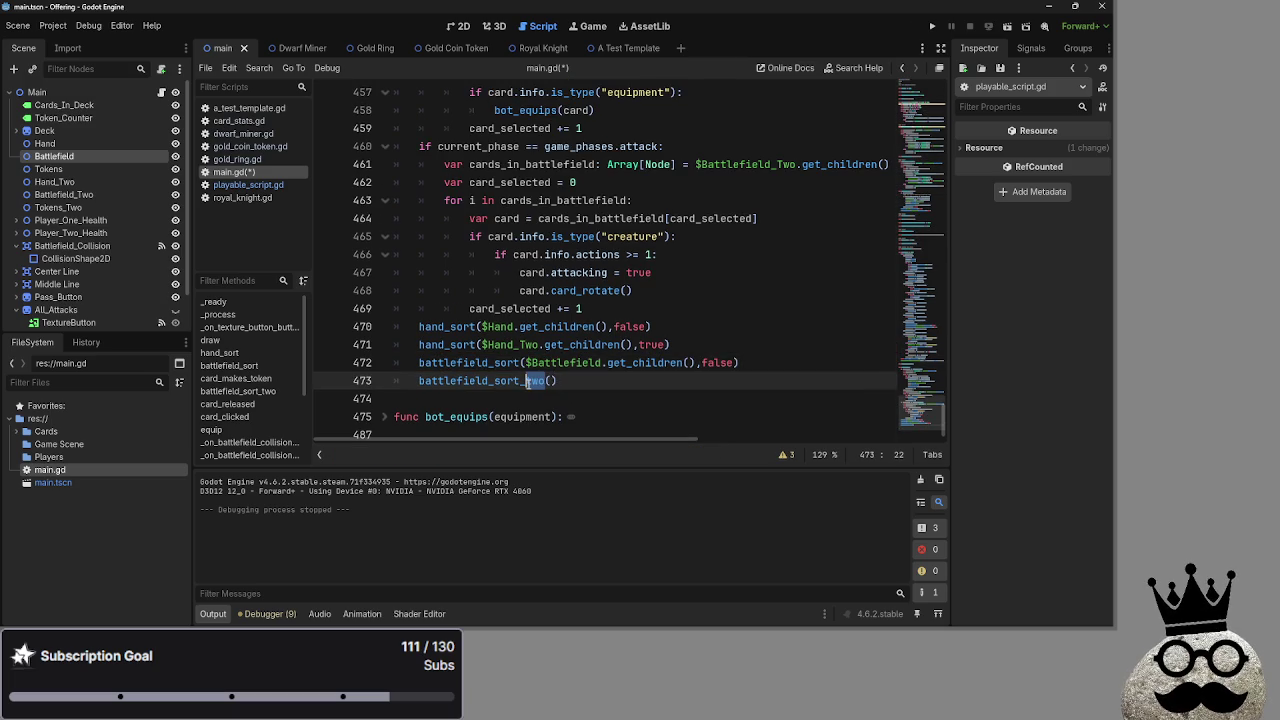
- Make line 473 pass $Battlefield_Two.get_children() and true to battlefield_sort
left_click(528, 381)
type("$Battlefield.get_children(),false")
left_click(602, 381)
type("_Two")
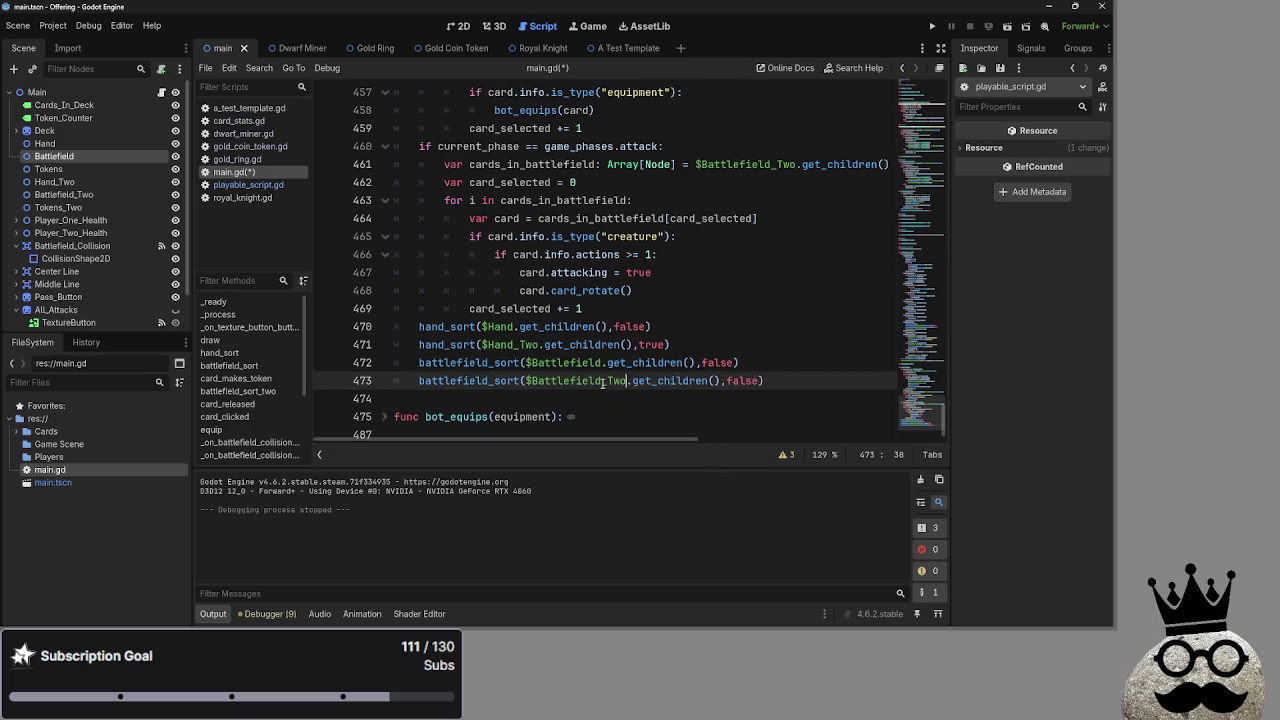
left_click(741, 381)
double_click(741, 381)
type("true")
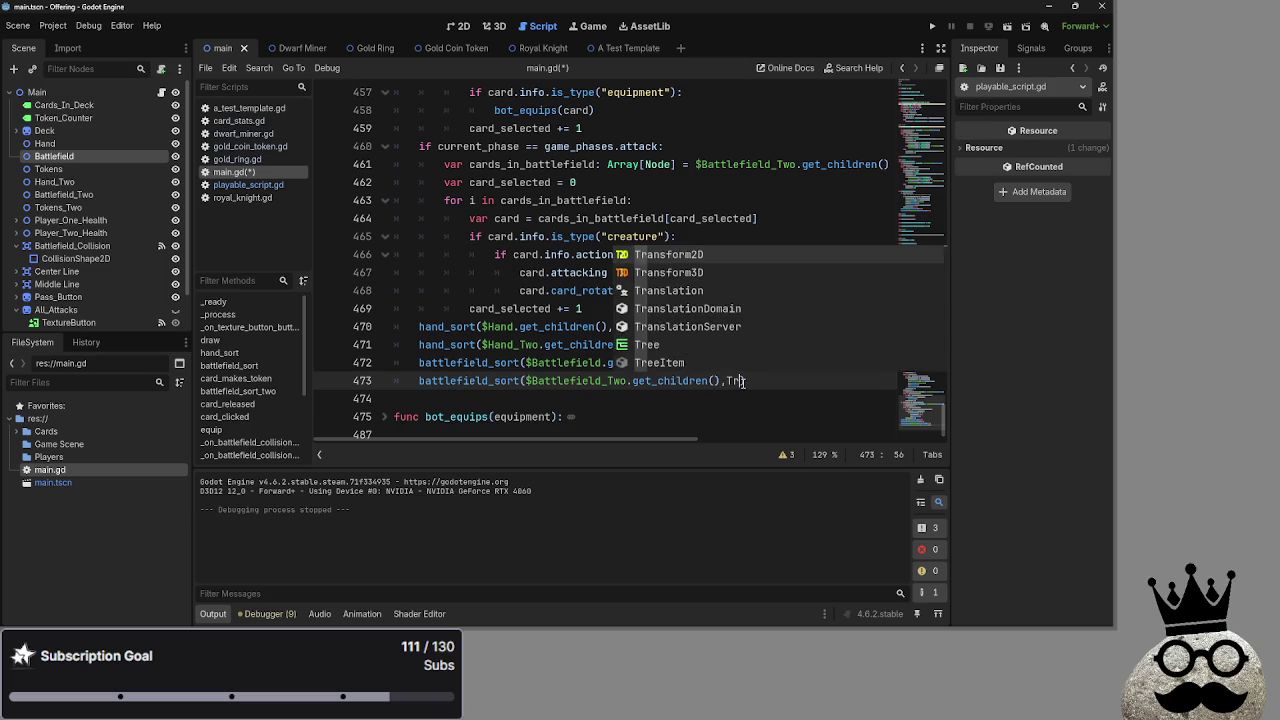
key("Escape")
key("Right")
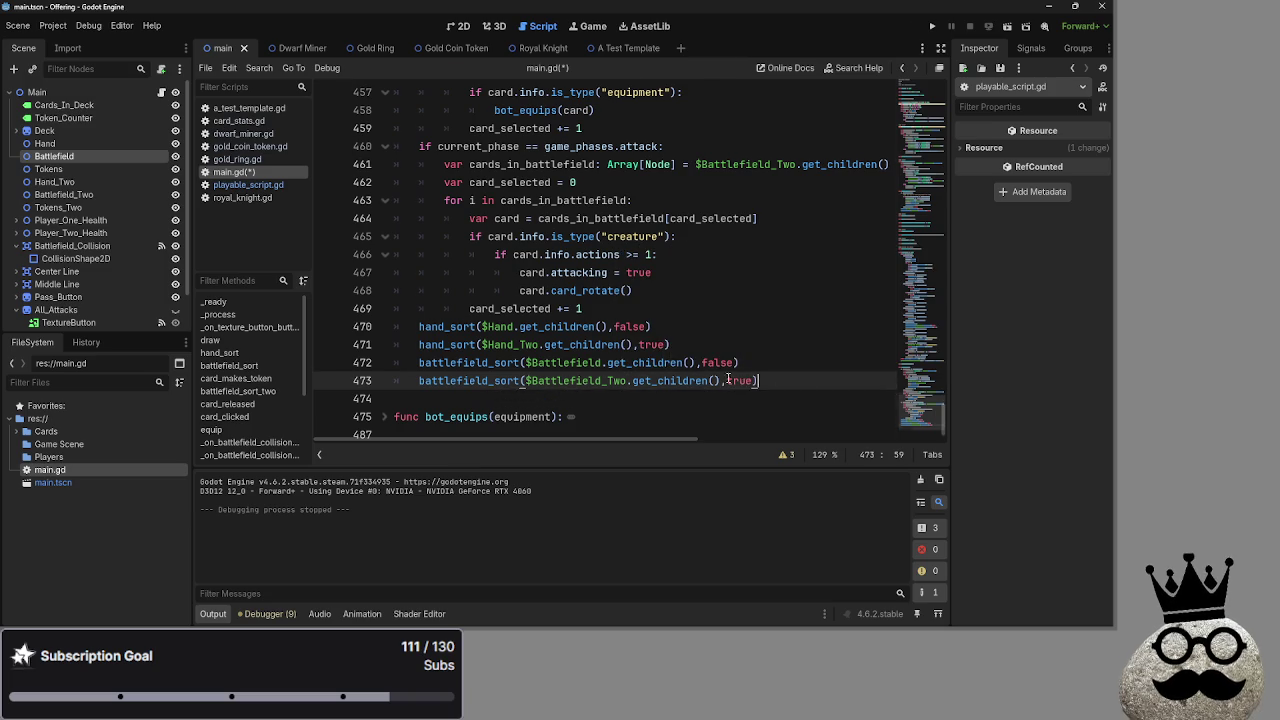
- Double-check true on line 416 and collapse the Passbutton and bot_decision functions
scroll(712, 381, "up", 10)
scroll(712, 381, "up", 6)
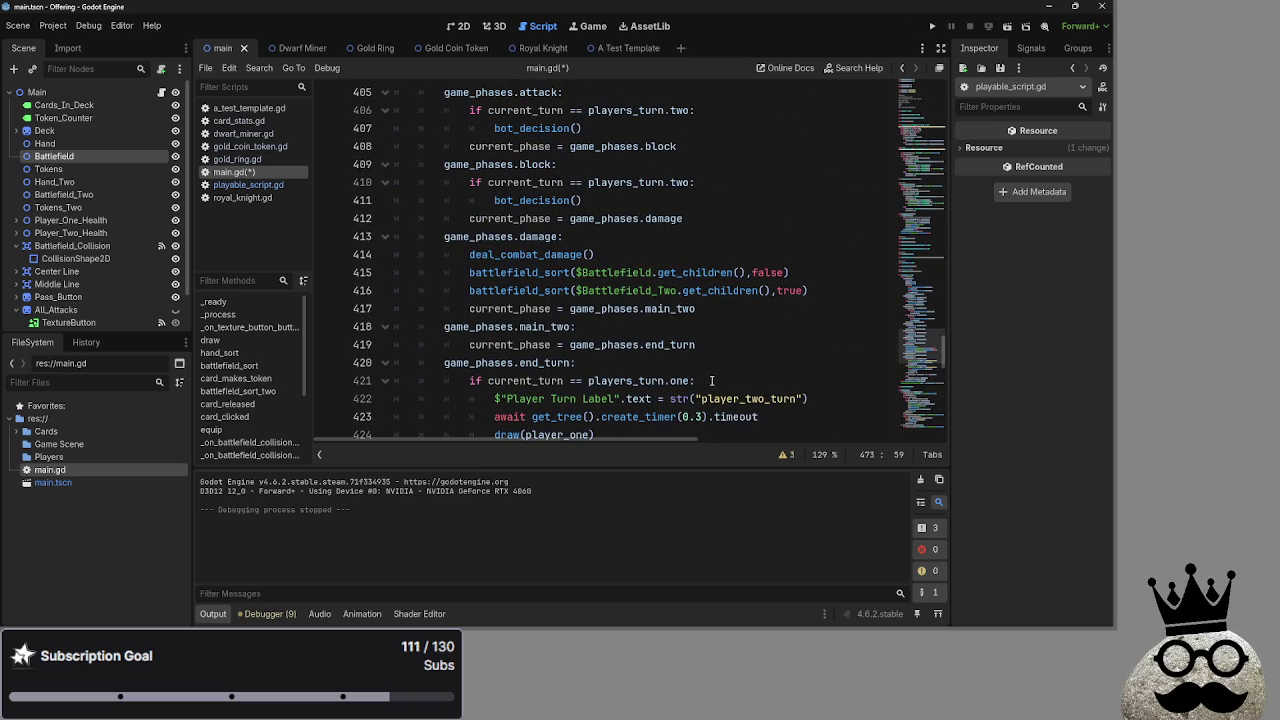
double_click(790, 290)
left_click(741, 326)
scroll(741, 326, "up", 11)
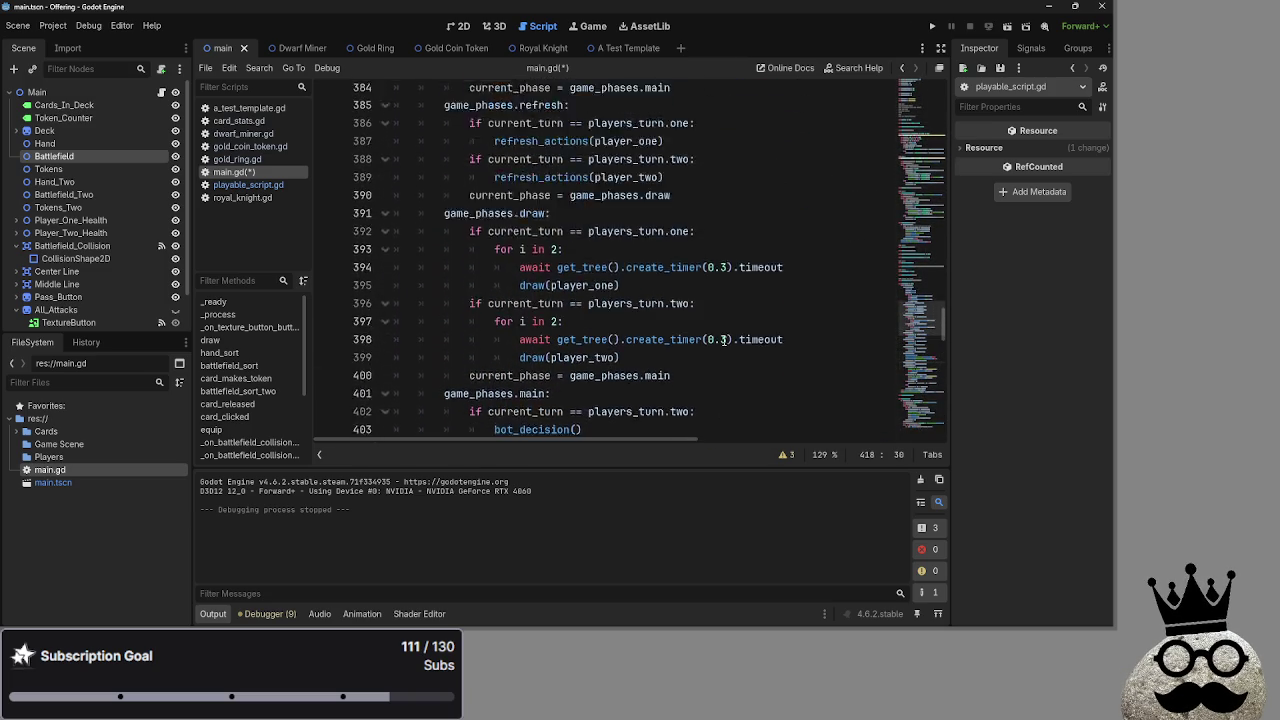
left_click(386, 164)
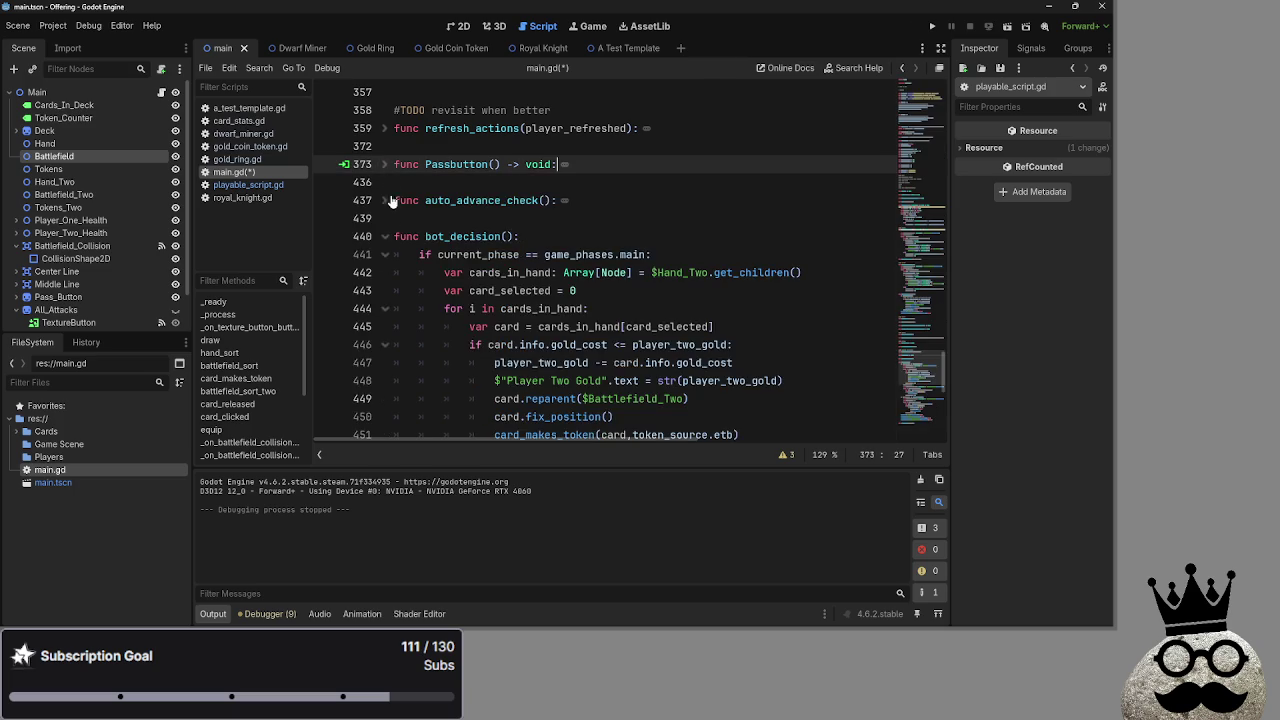
left_click(390, 235)
scroll(593, 355, "up", 15)
scroll(593, 355, "up", 3)
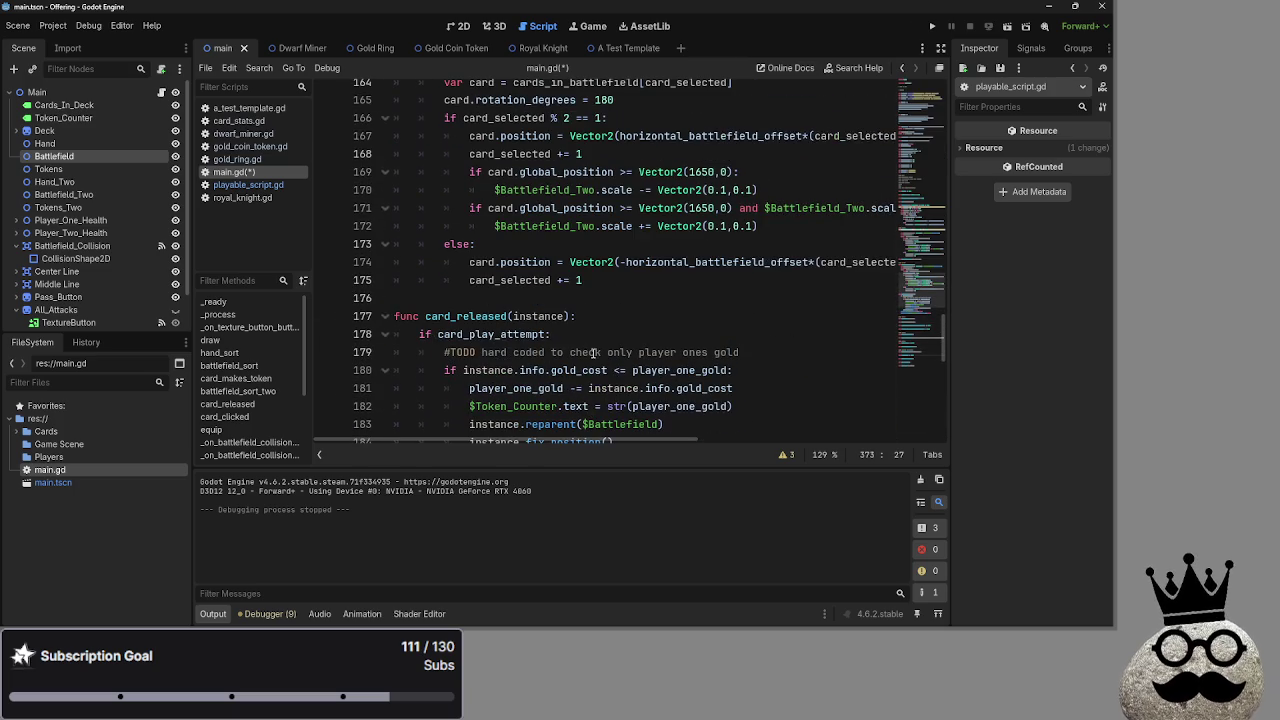
left_click(381, 316)
scroll(493, 348, "up", 5)
scroll(493, 348, "down", 12)
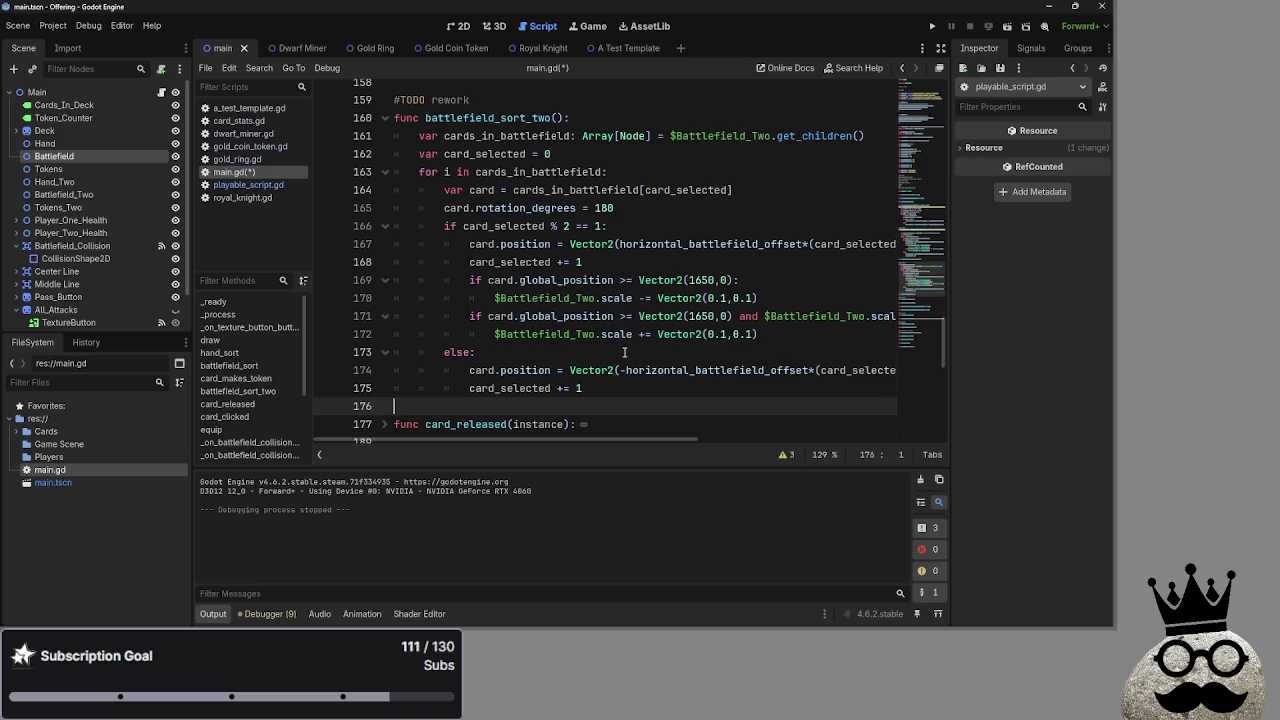
scroll(624, 352, "up", 10)
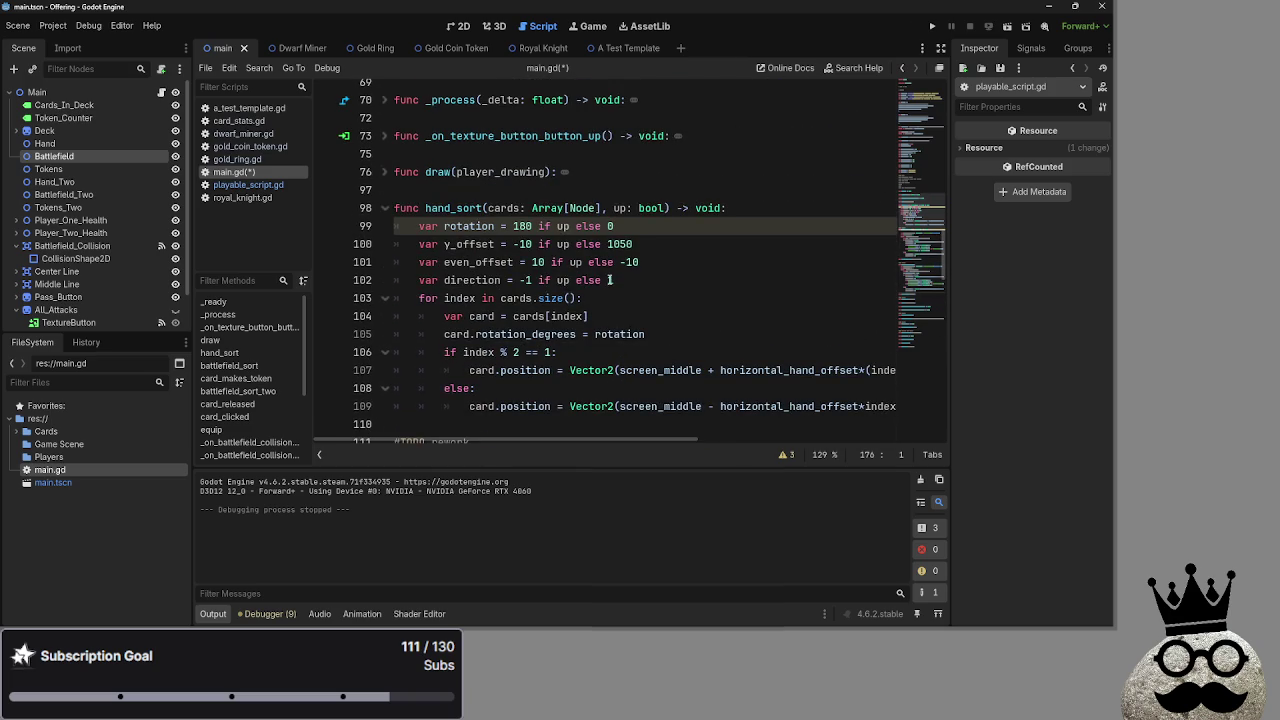
left_click(624, 280)
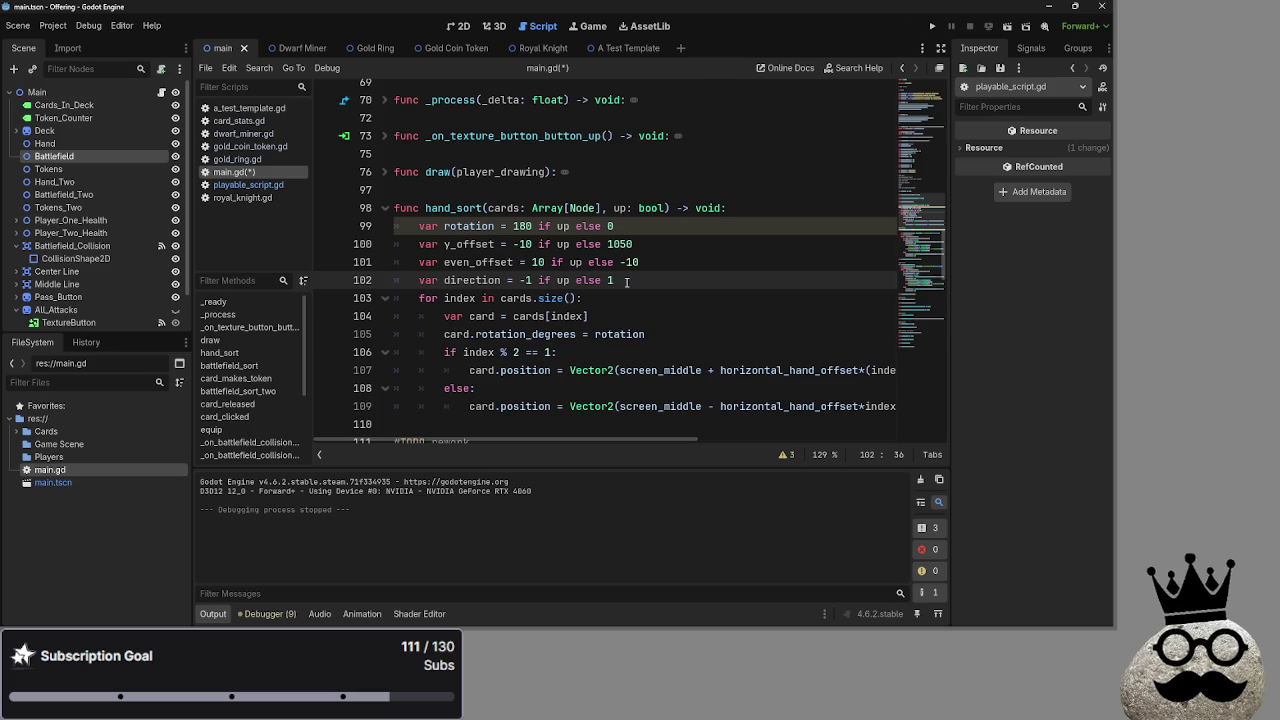
scroll(624, 282, "down", 3)
scroll(420, 326, "down", 2)
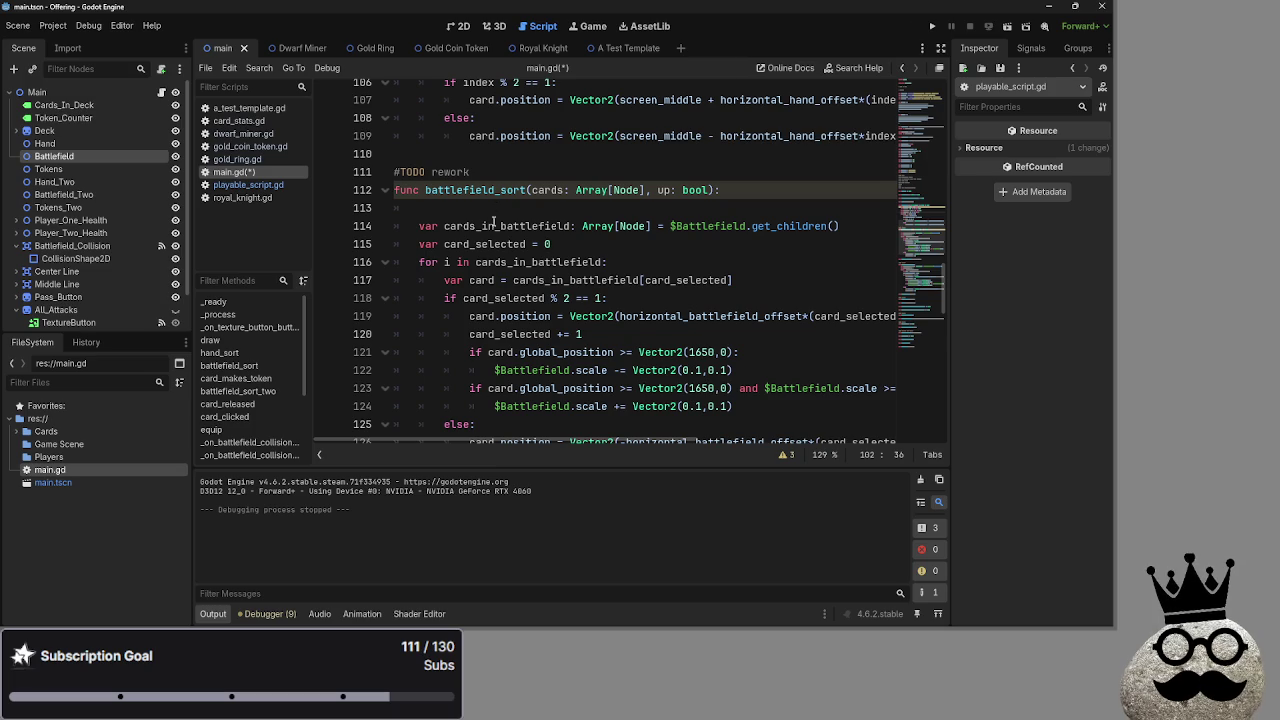
scroll(493, 209, "up", 3)
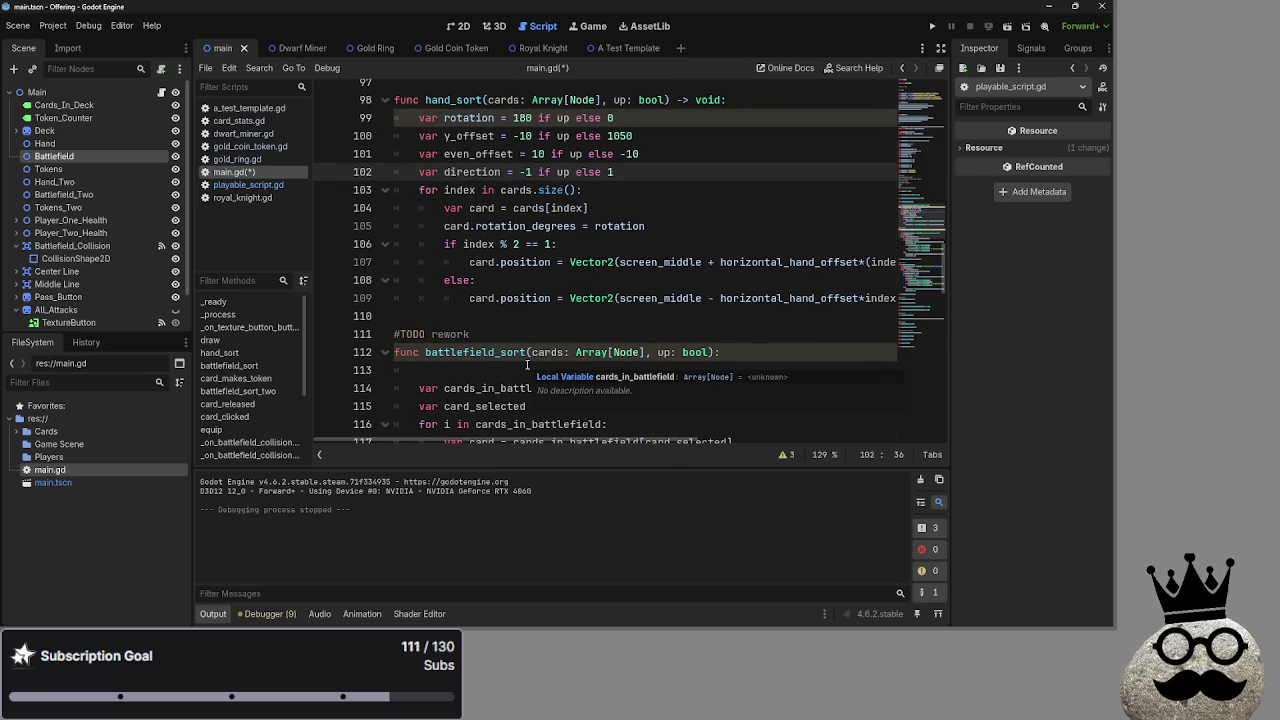
scroll(530, 368, "down", 2)
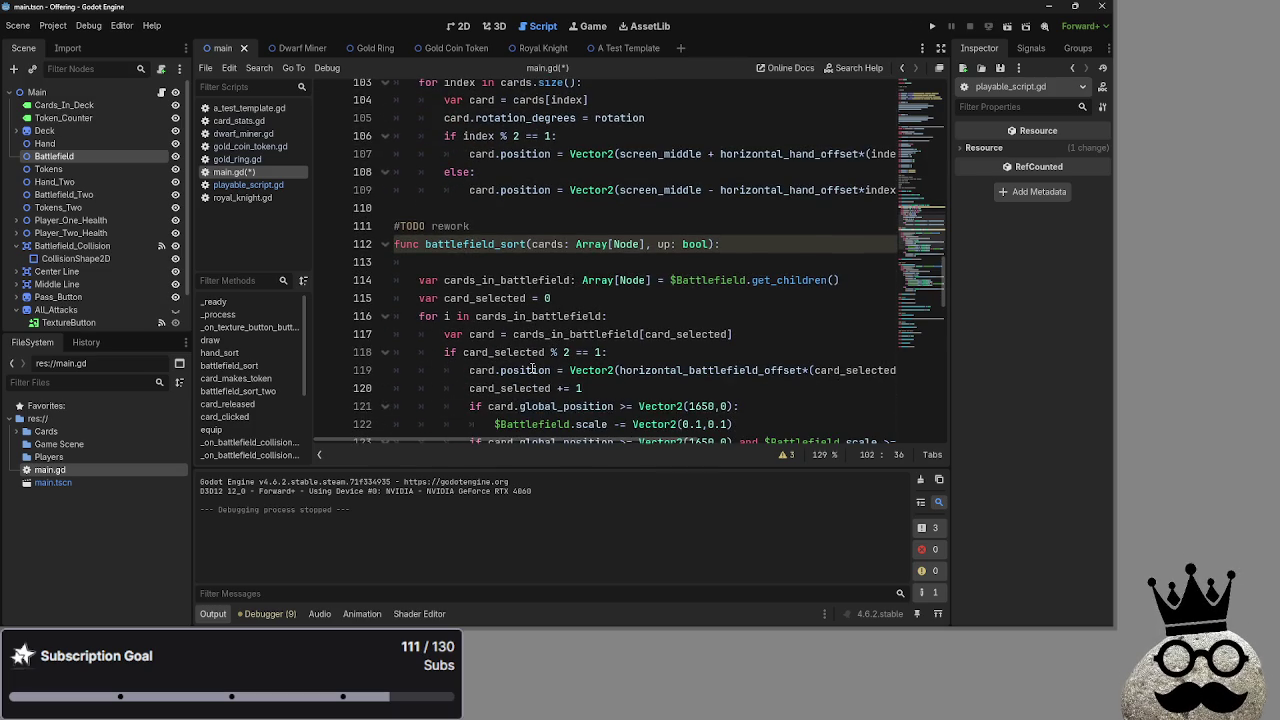
left_click(483, 262)
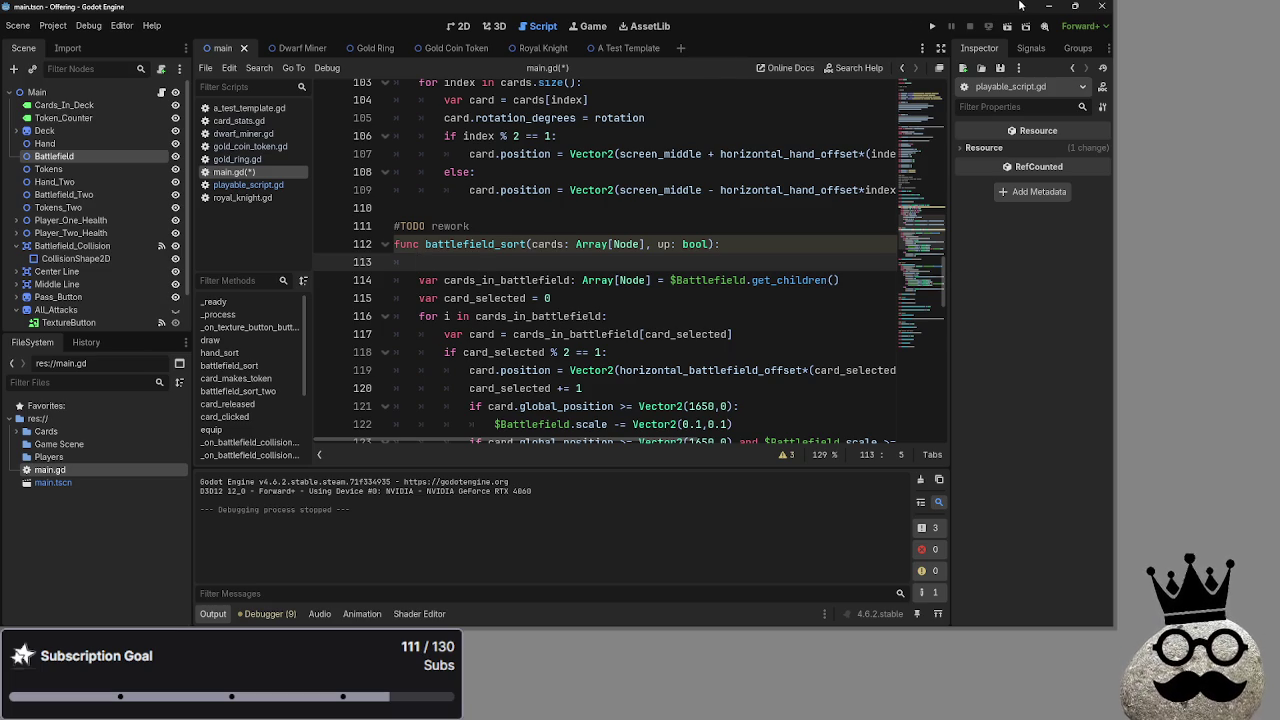
left_click(932, 28)
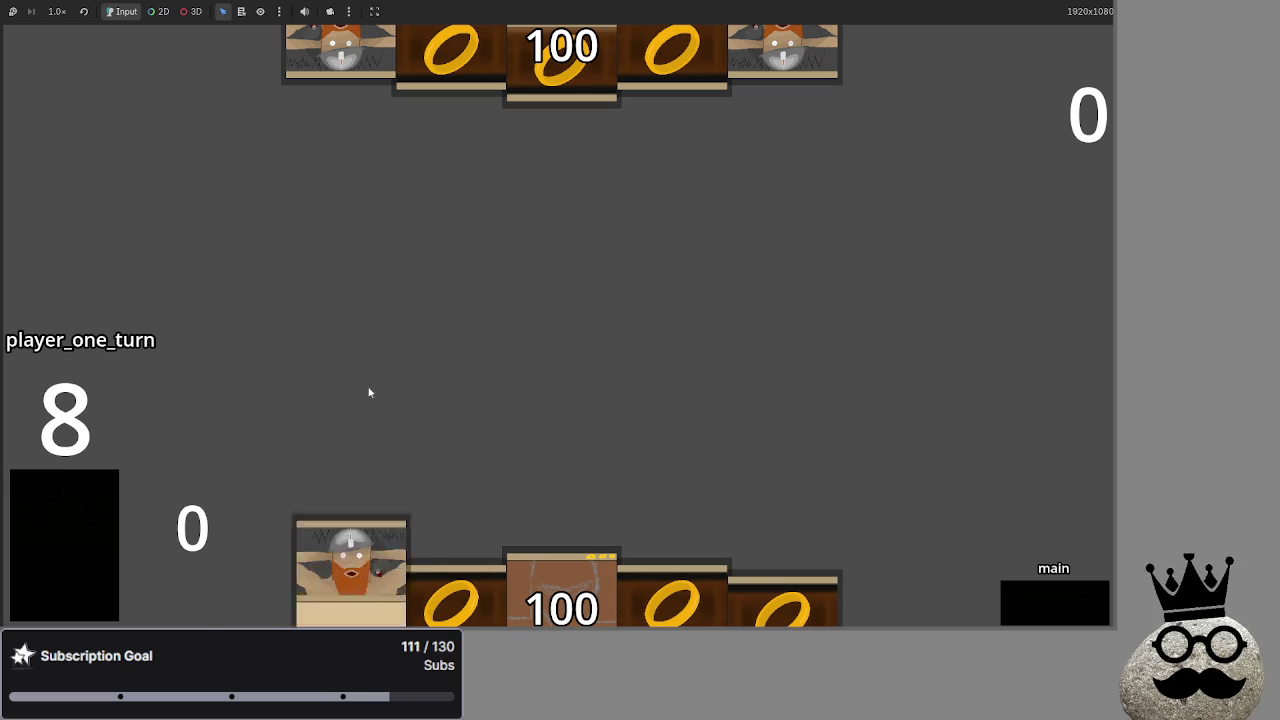
- Play the dwarf card and three ring cards onto the battlefield
left_click(385, 590)
left_click(401, 595)
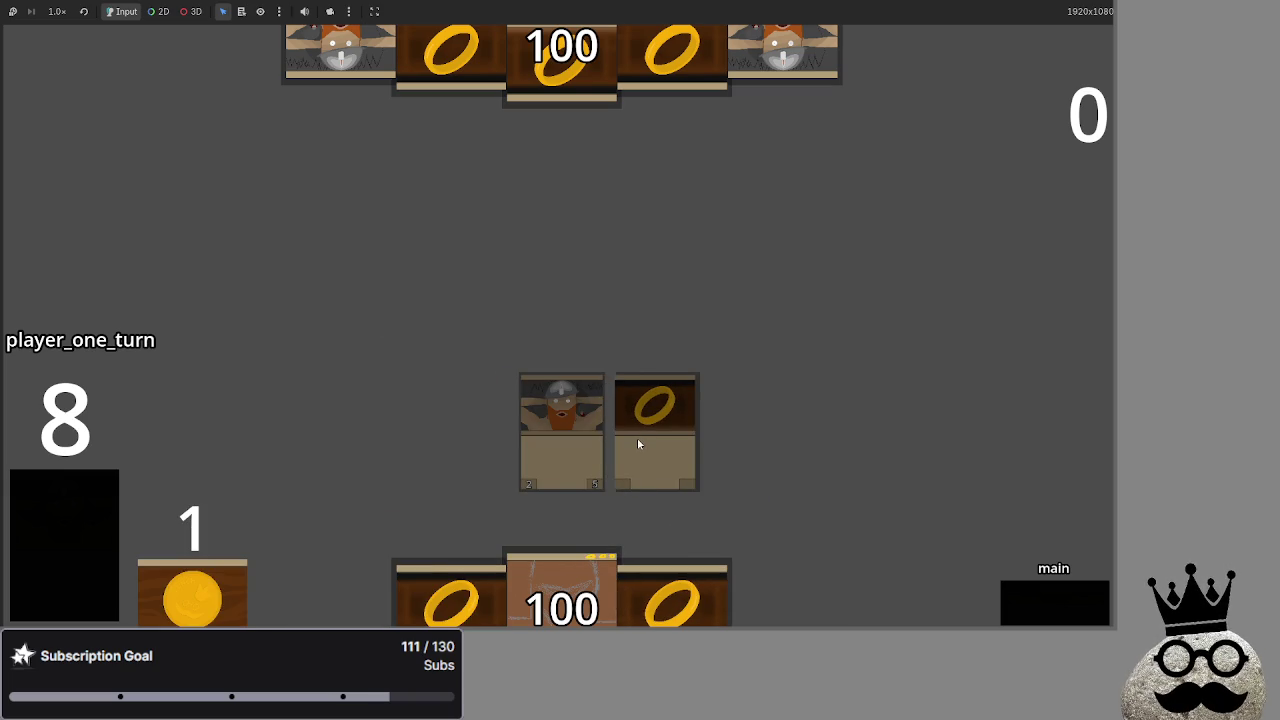
left_click(450, 600)
left_click(681, 618)
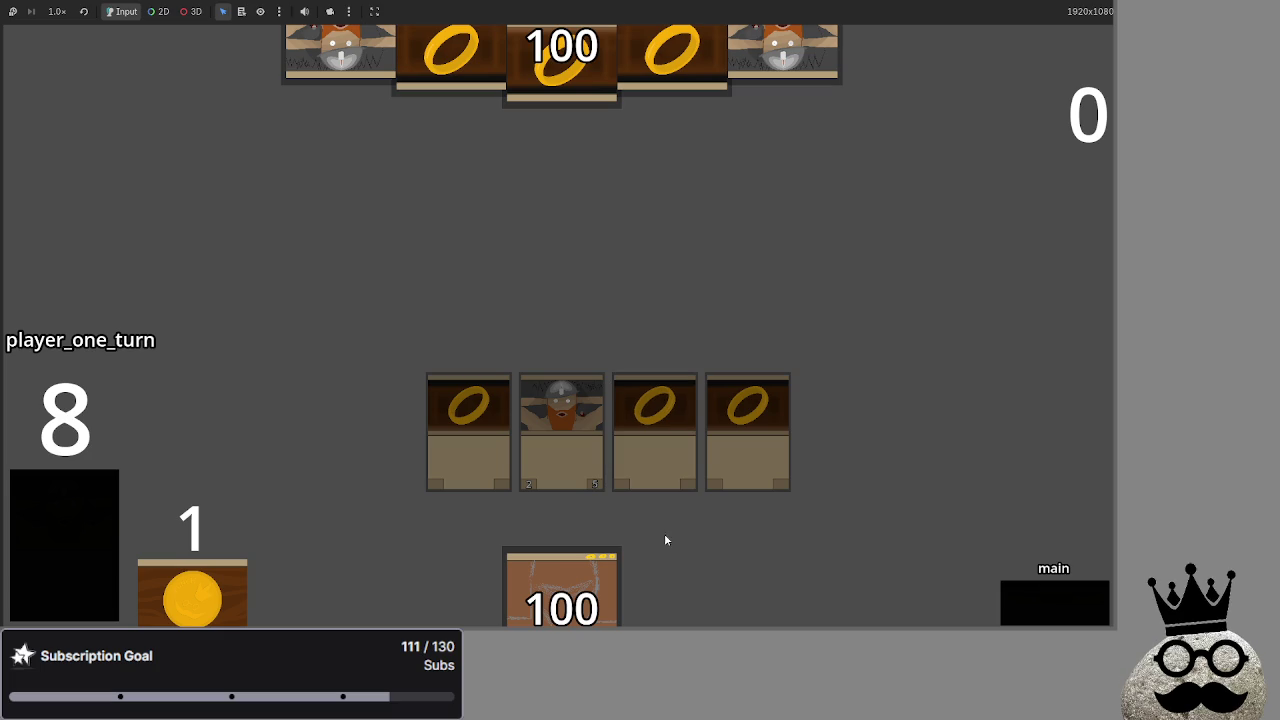
- Advance through attack, block, damage and end_turn to pass the turn to player two
left_click(1037, 592)
left_click(1037, 592)
left_click(1037, 590)
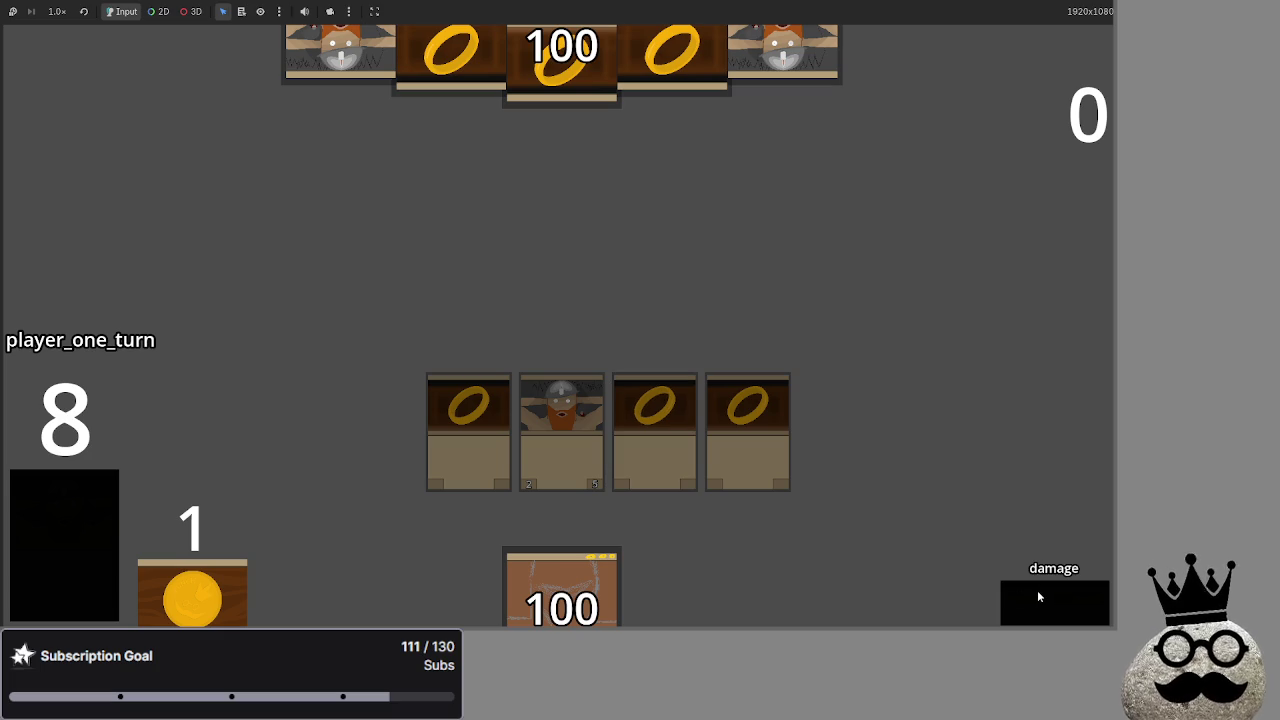
left_click(1037, 590)
left_click(1037, 590)
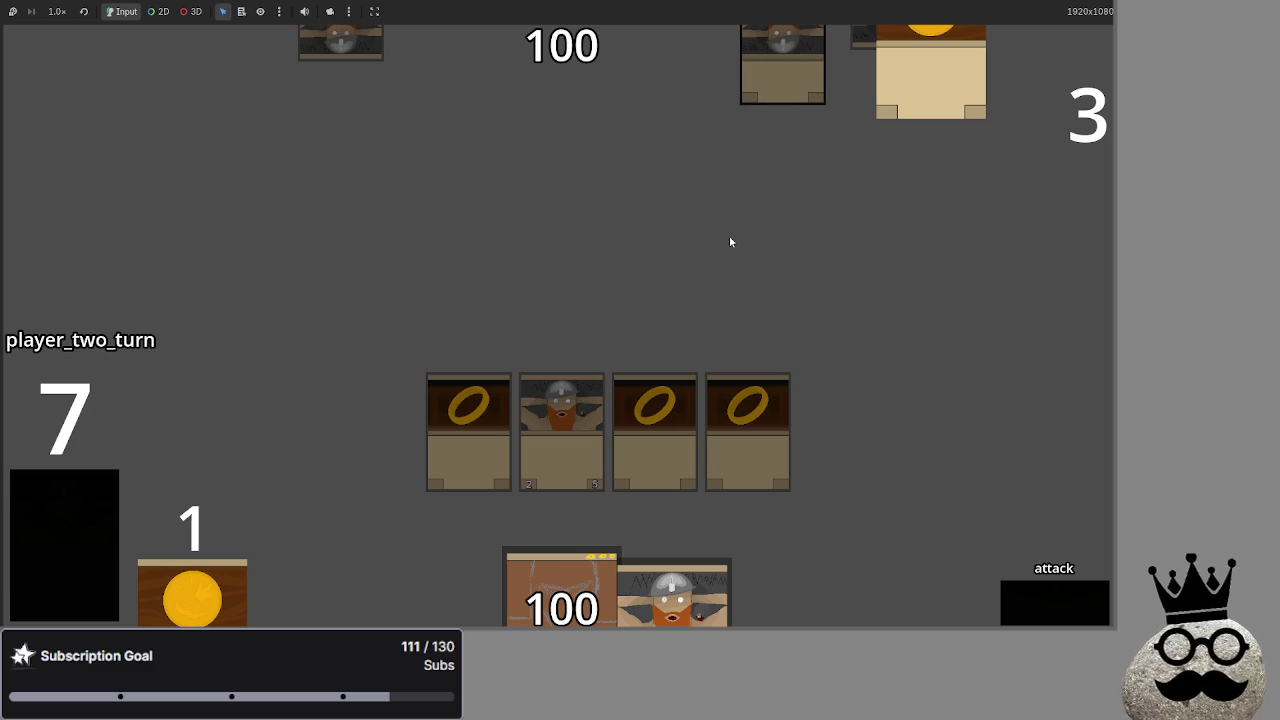
key("alt+Tab")
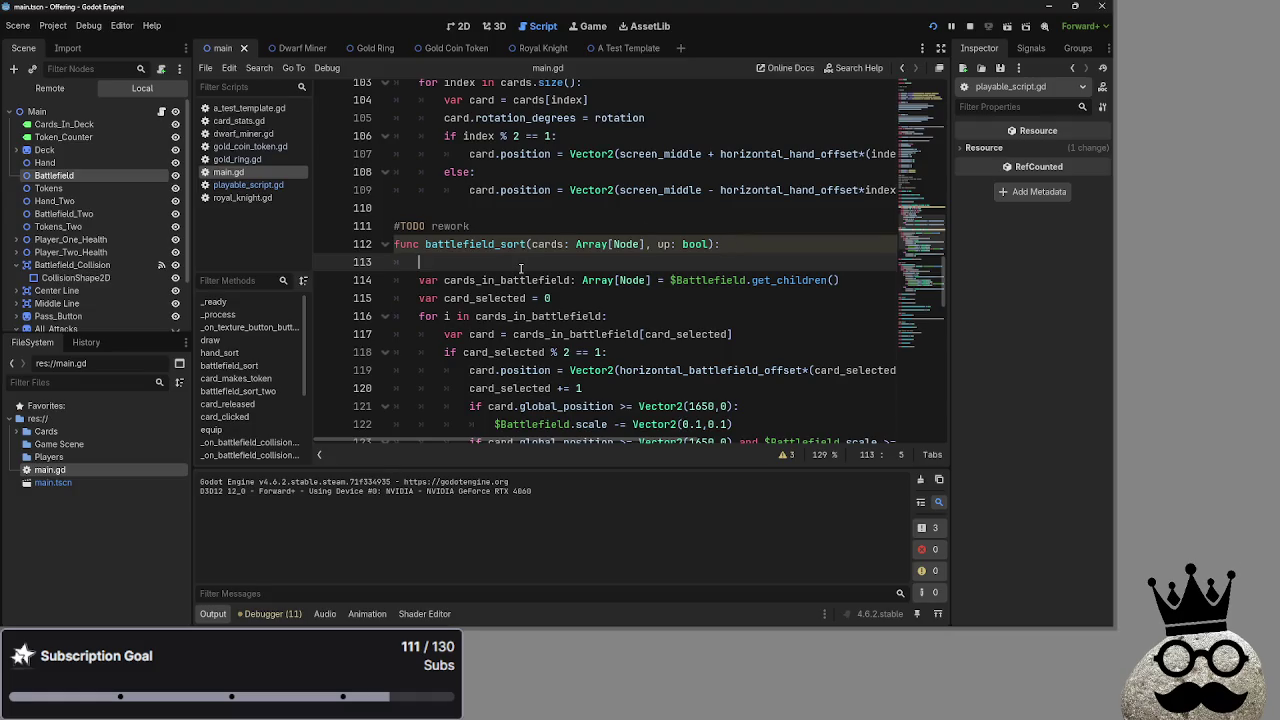
- Delete the blank line 113 at the top of battlefield_sort
key("BackSpace")
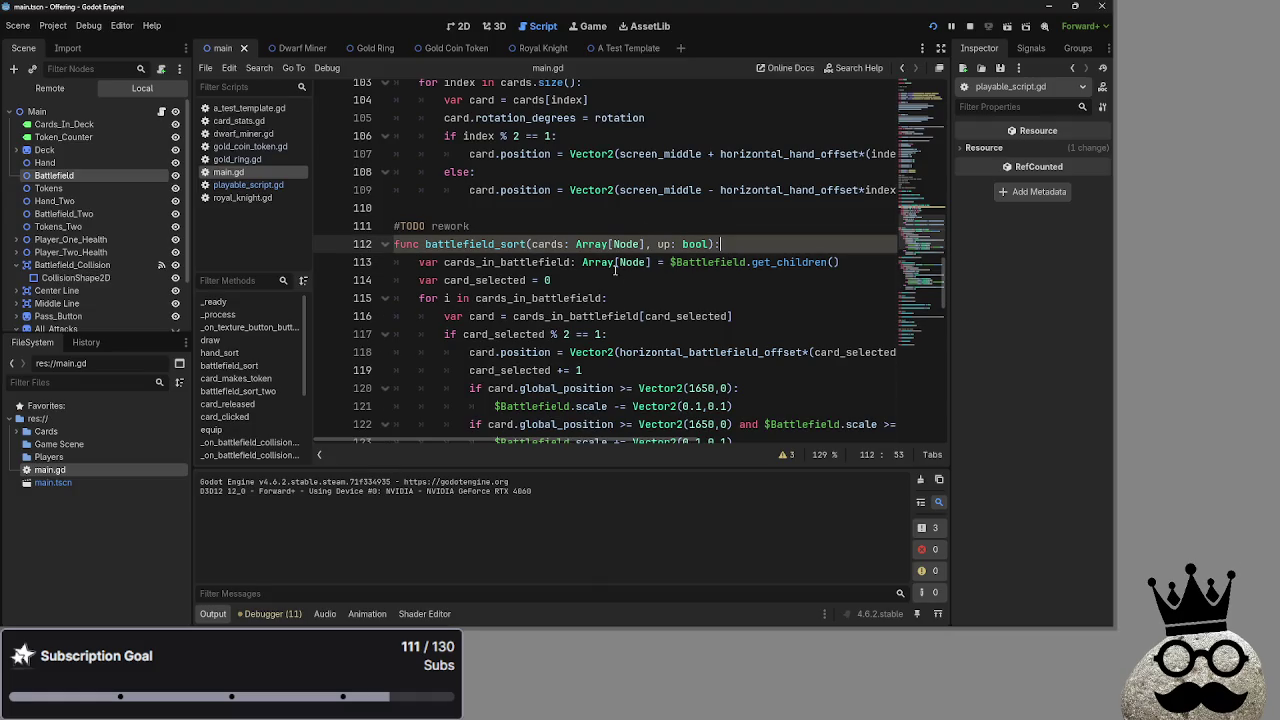
scroll(660, 280, "down", 3)
scroll(620, 250, "up", 2)
double_click(546, 190)
left_click(680, 188)
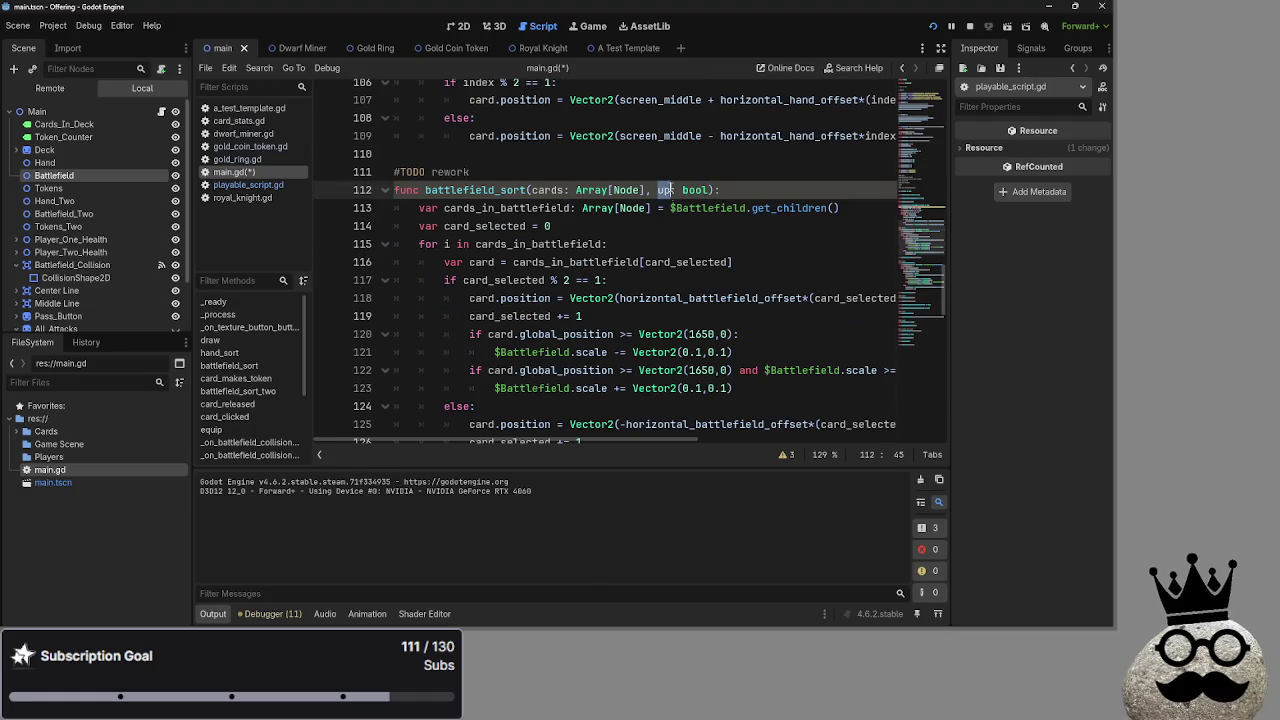
scroll(676, 283, "down", 5)
scroll(676, 282, "down", 2)
scroll(676, 282, "up", 5)
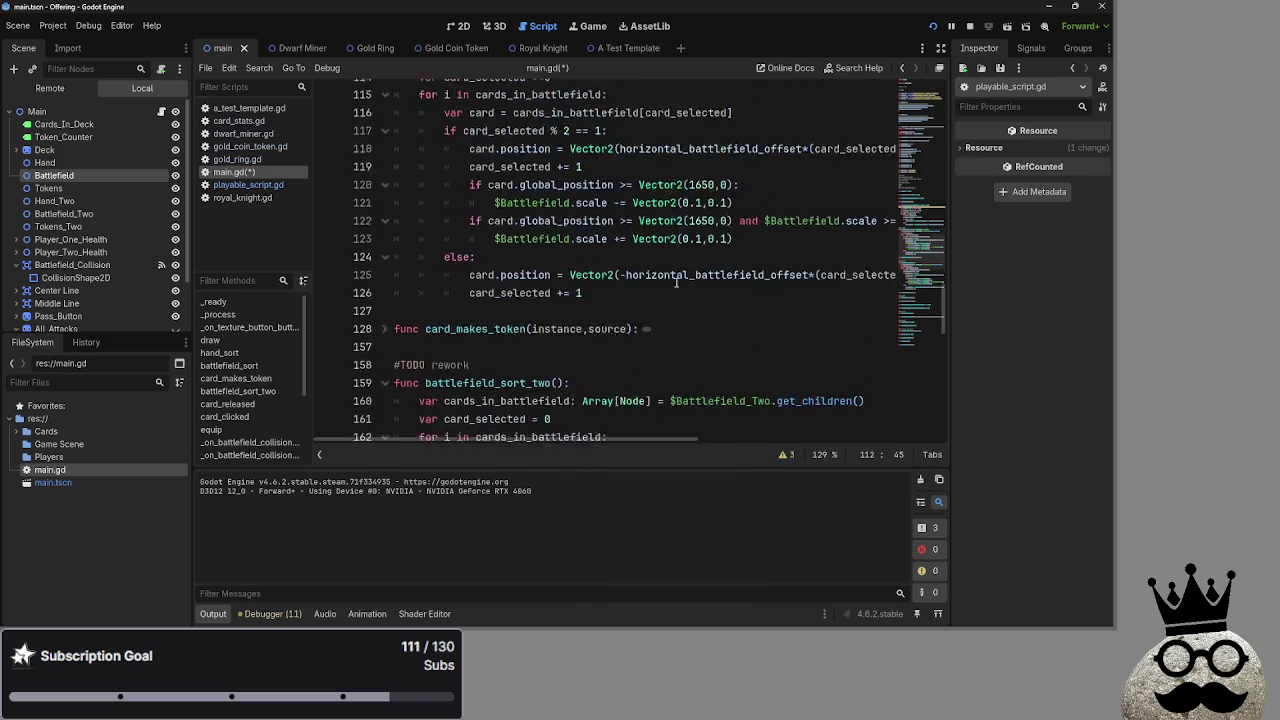
- In the running game, drag player two's dwarf card into the battlefield row
key("F5")
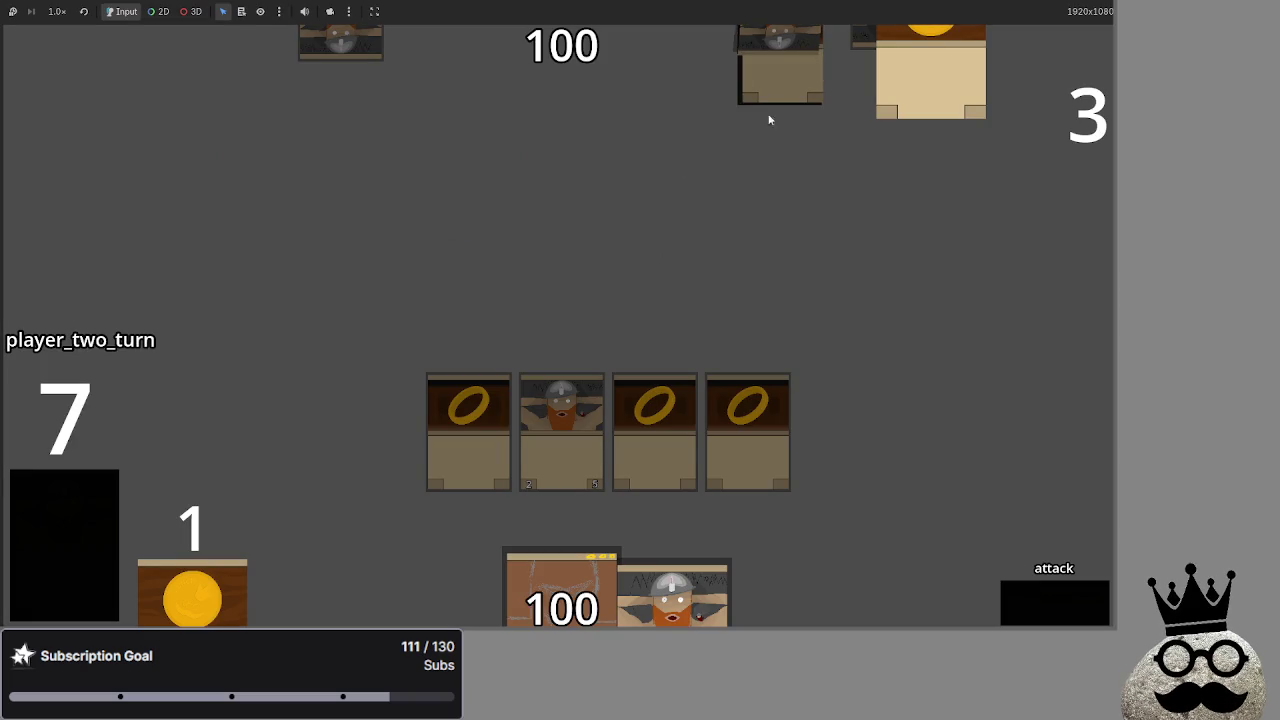
key("alt+Tab")
key("alt+Tab")
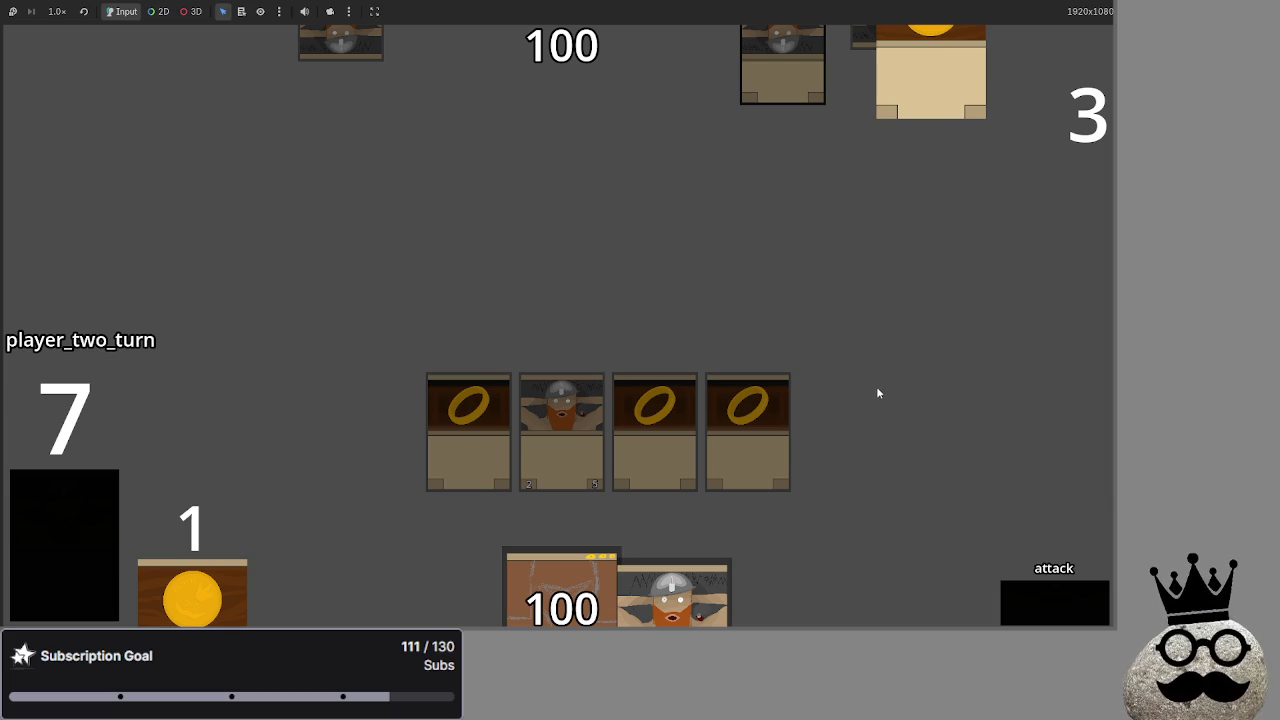
mouse_move(706, 549)
left_mouse_down()
mouse_move(766, 577)
mouse_move(979, 413)
mouse_move(910, 465)
mouse_move(1043, 403)
mouse_move(1000, 420)
mouse_move(962, 373)
mouse_move(805, 280)
mouse_move(1000, 290)
mouse_move(1057, 405)
mouse_move(820, 450)
mouse_move(1070, 430)
mouse_move(1034, 291)
mouse_move(795, 432)
mouse_move(918, 397)
mouse_move(1030, 300)
mouse_move(830, 395)
mouse_move(1025, 410)
mouse_move(1040, 289)
mouse_move(806, 345)
mouse_move(1090, 385)
mouse_move(988, 284)
mouse_move(780, 330)
mouse_move(1020, 420)
mouse_move(164, 359)
mouse_move(255, 400)
mouse_move(275, 370)
mouse_move(255, 435)
mouse_move(230, 330)
mouse_move(195, 370)
mouse_move(175, 345)
mouse_move(234, 376)
mouse_move(191, 391)
mouse_move(237, 376)
mouse_move(188, 363)
left_mouse_up()
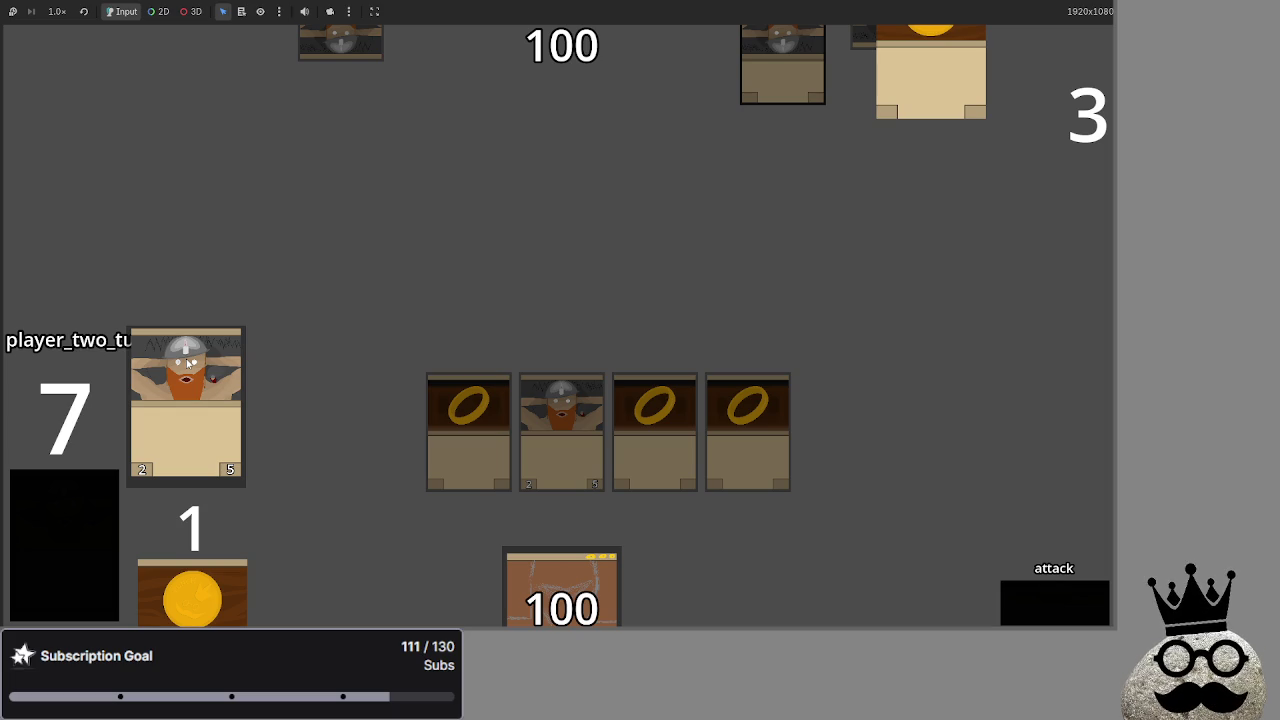
mouse_move(183, 379)
left_mouse_down()
mouse_move(211, 392)
mouse_move(231, 369)
mouse_move(160, 400)
mouse_move(246, 400)
mouse_move(266, 375)
mouse_move(872, 374)
mouse_move(451, 371)
mouse_move(247, 392)
mouse_move(429, 309)
left_mouse_up()
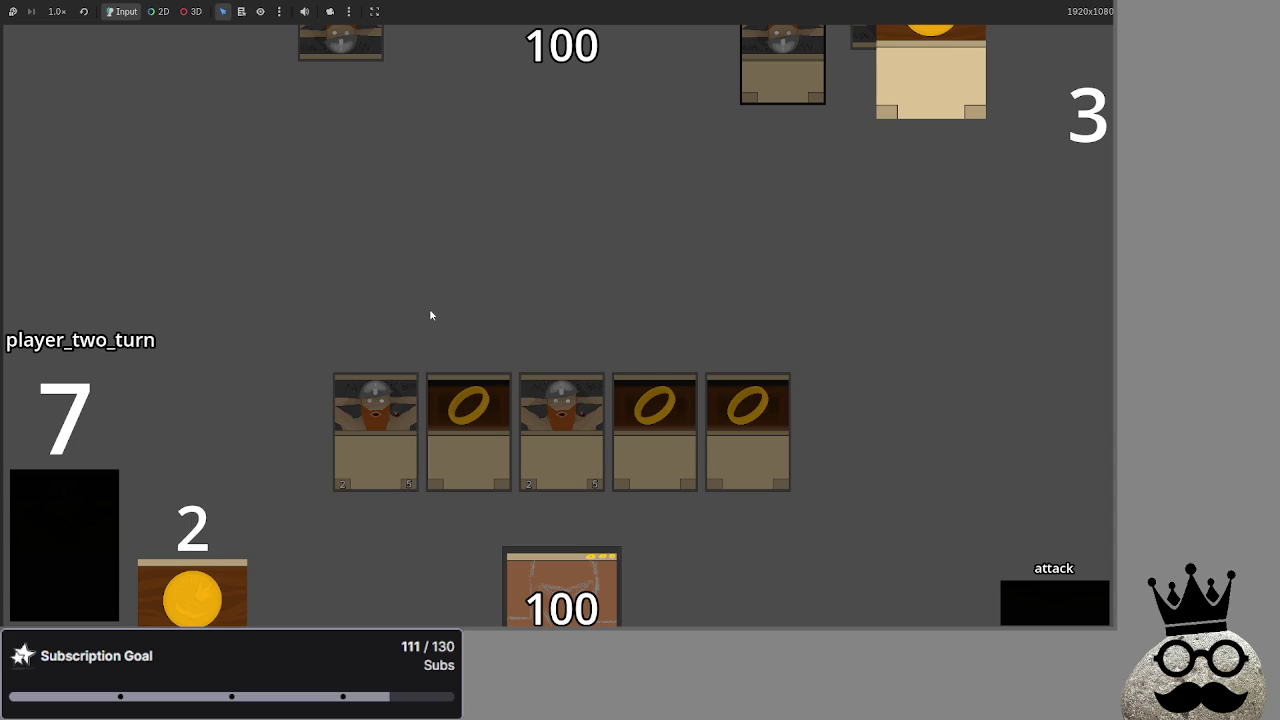
left_click(581, 262)
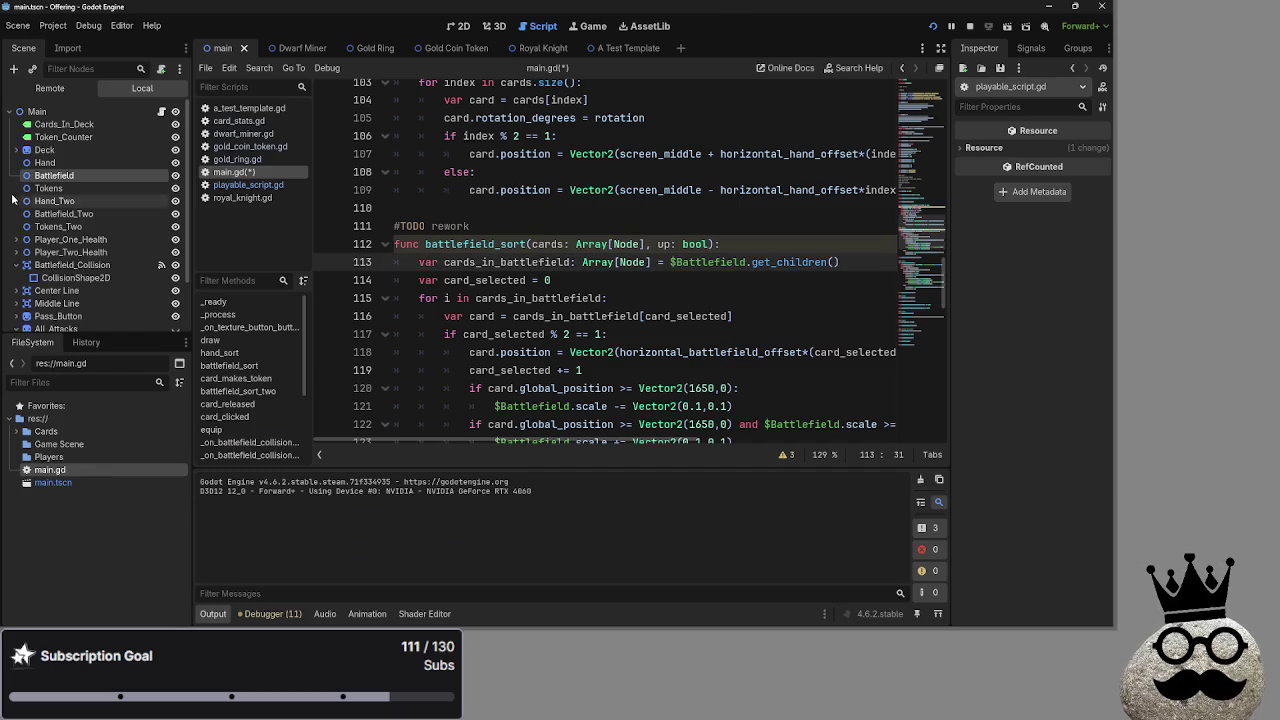
- Cancel the Create New Node dialog and return to the main.gd script
left_click(14, 69)
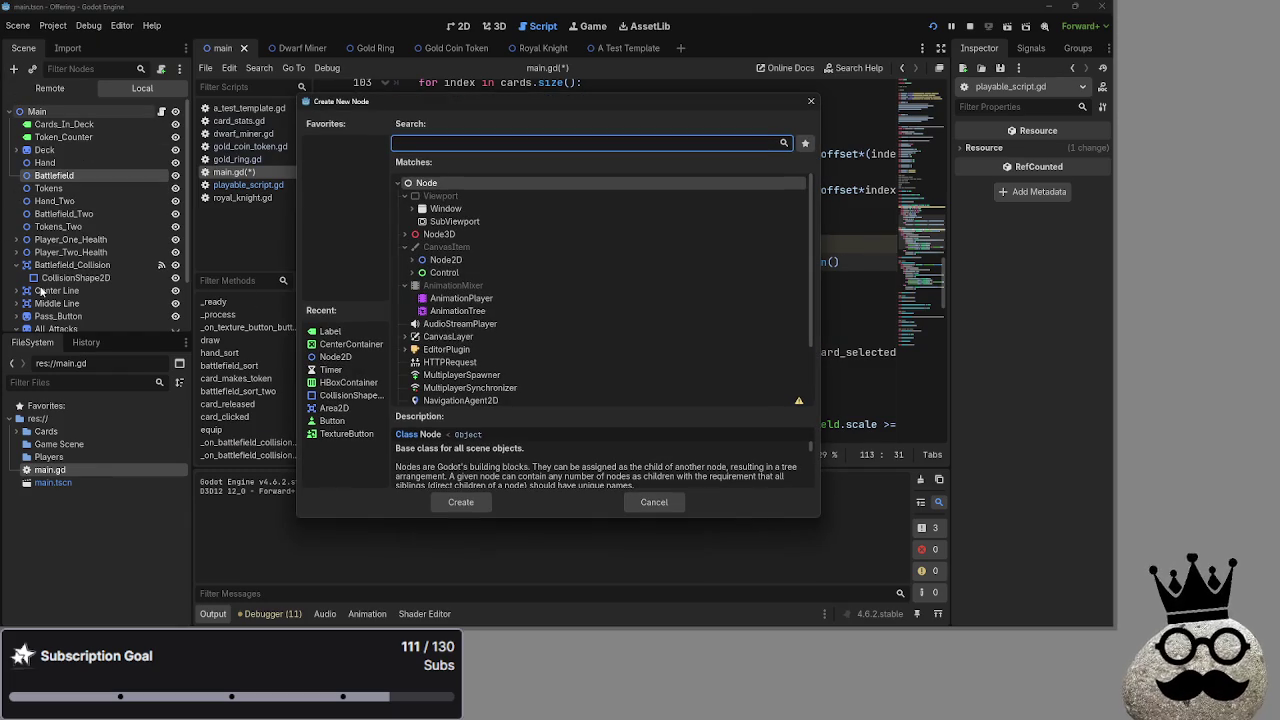
left_click(811, 101)
left_click(460, 29)
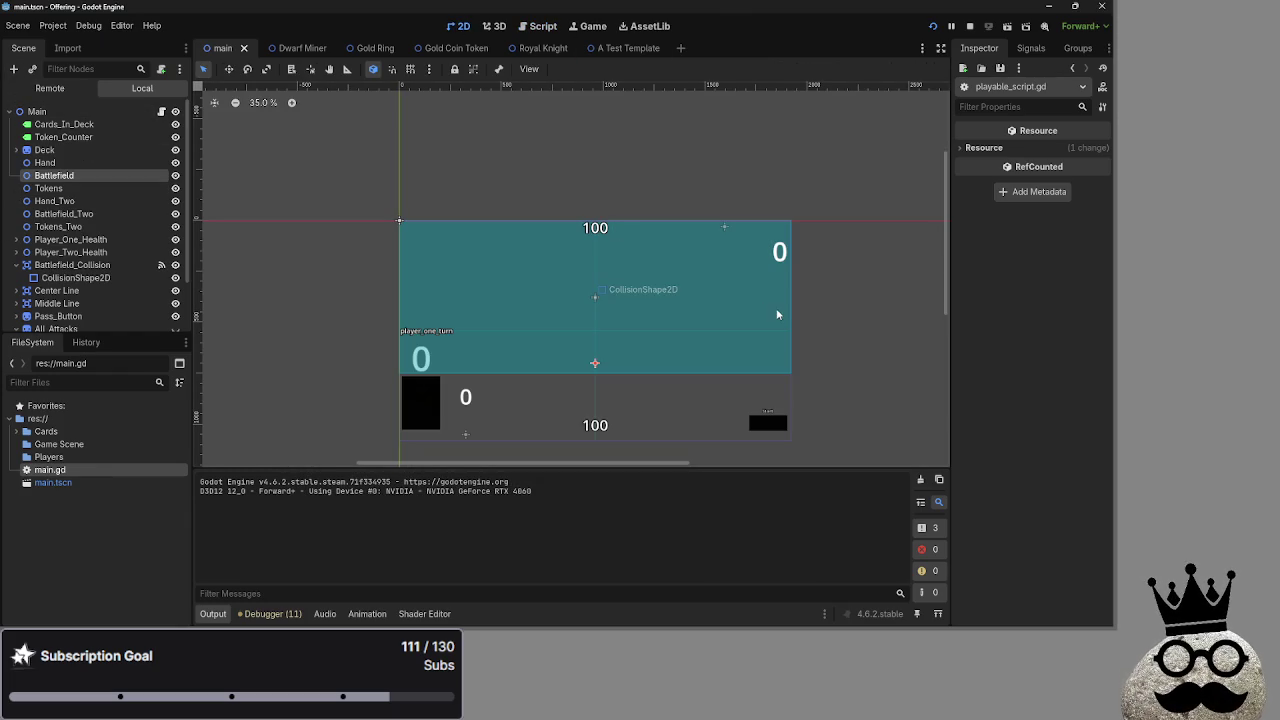
left_click(537, 27)
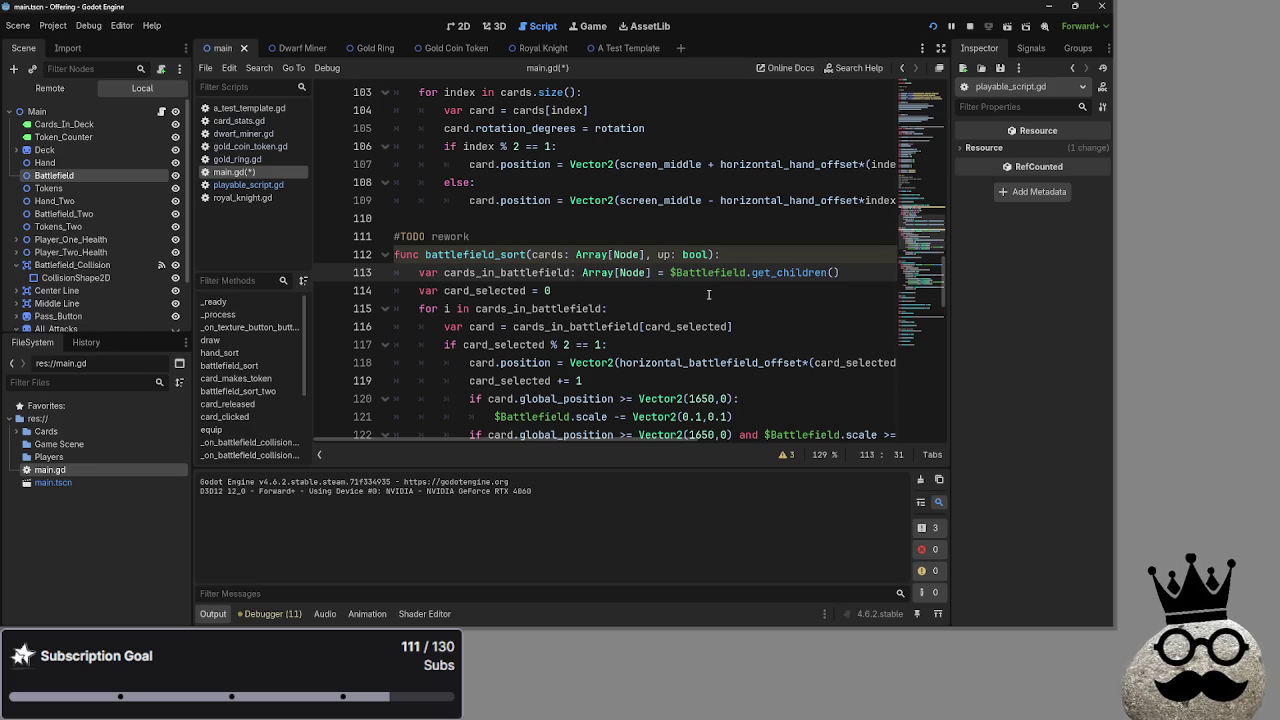
- Check the ends of lines 113–115 in main.gd, then show the main scene in 2D
left_click(740, 311)
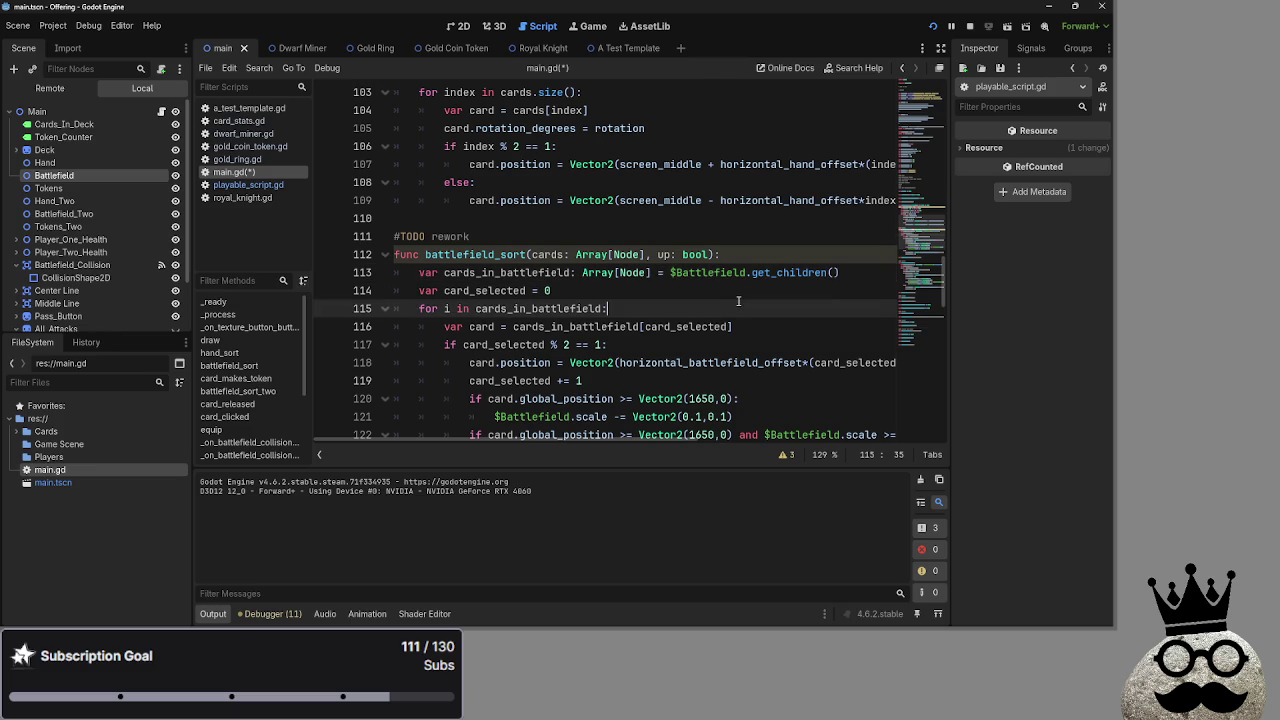
left_click(721, 293)
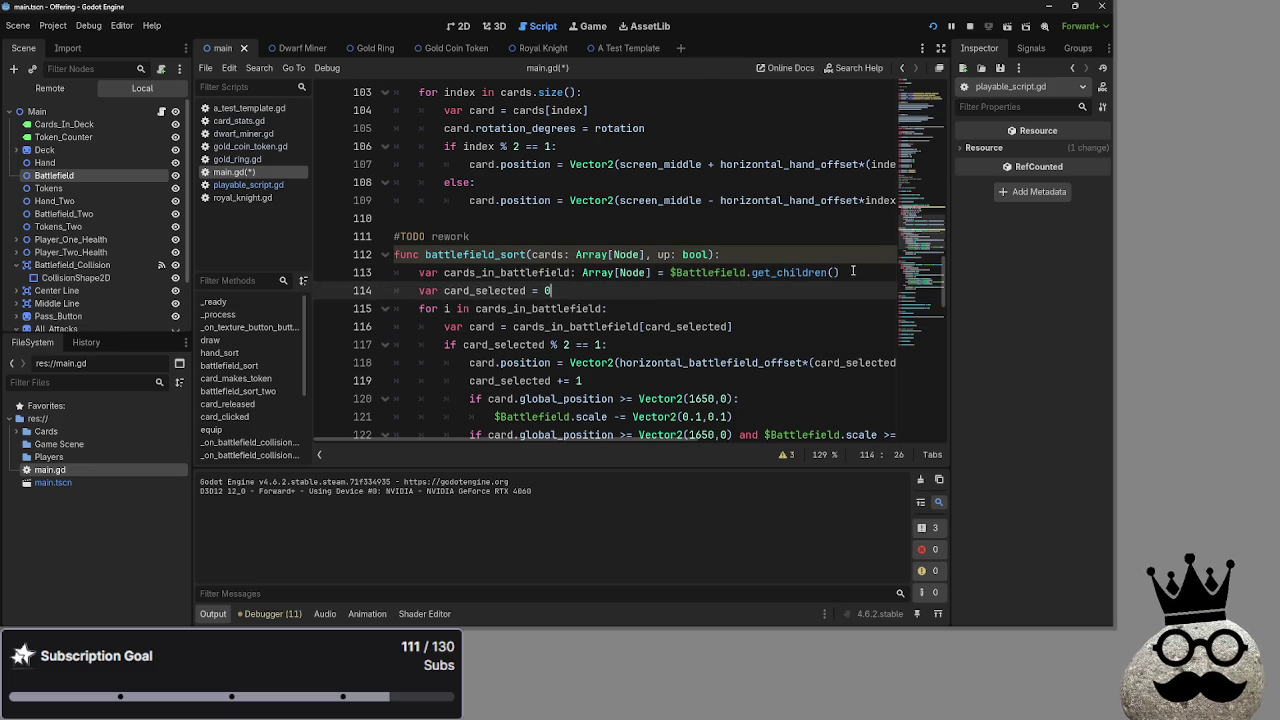
left_click(852, 271)
scroll(100, 230, "down", 2)
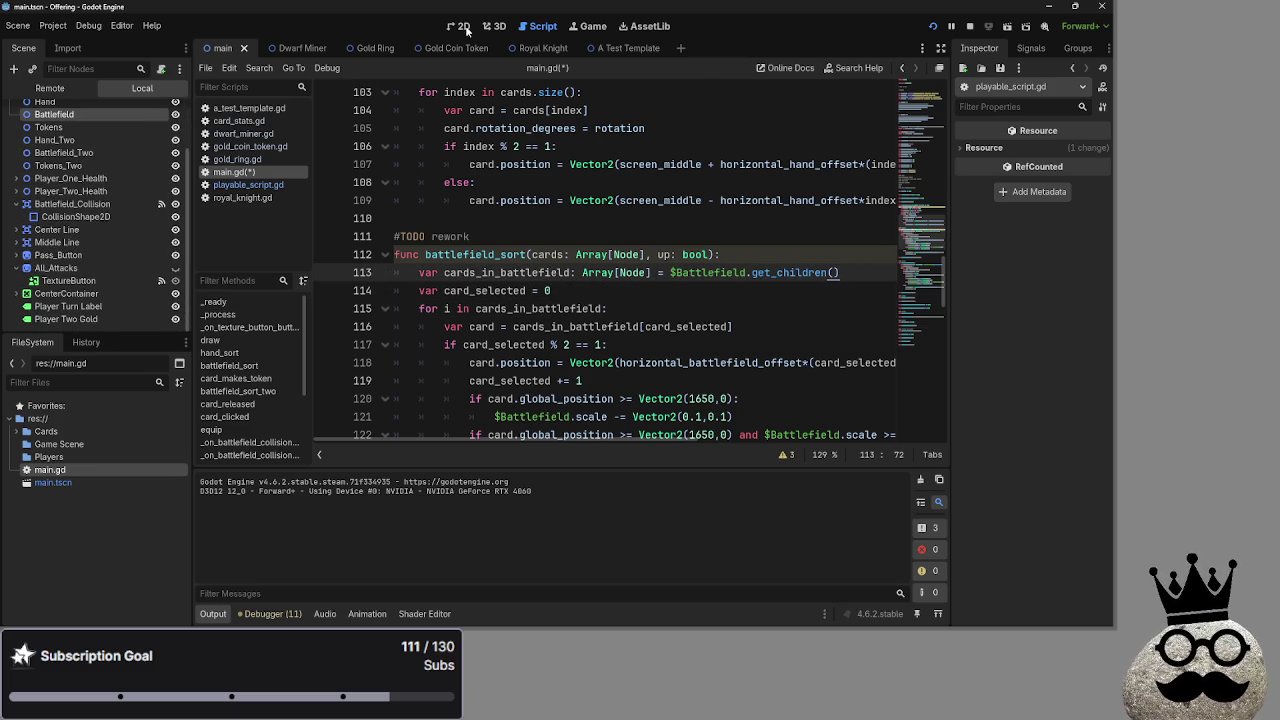
left_click(457, 26)
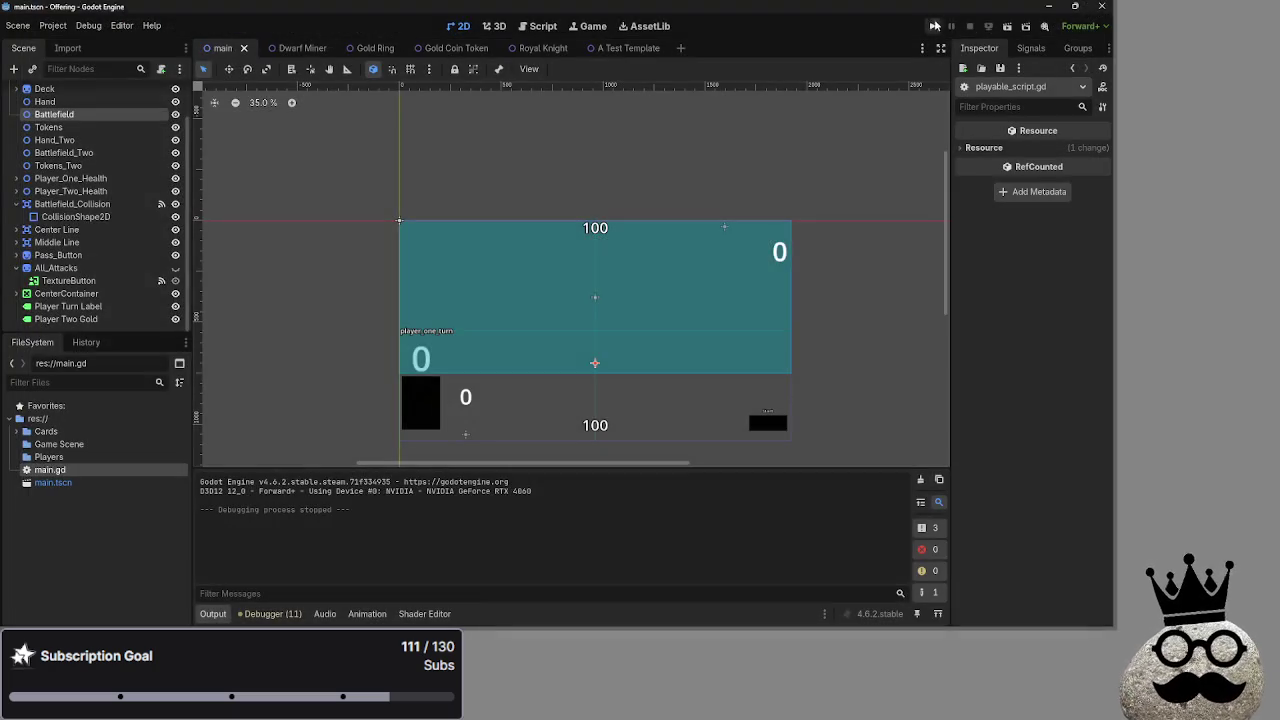
- Rerun the game and drag ring and dwarf cards until ten fill the battlefield row
left_click(933, 26)
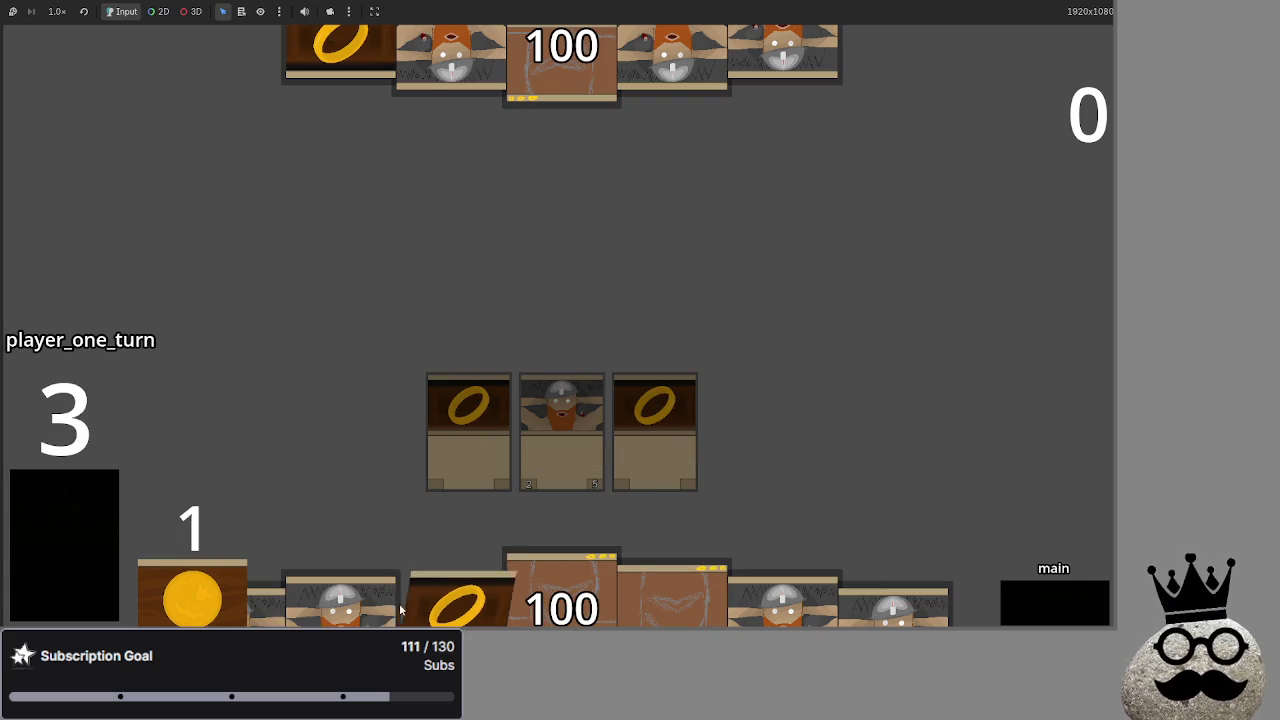
left_click(341, 595)
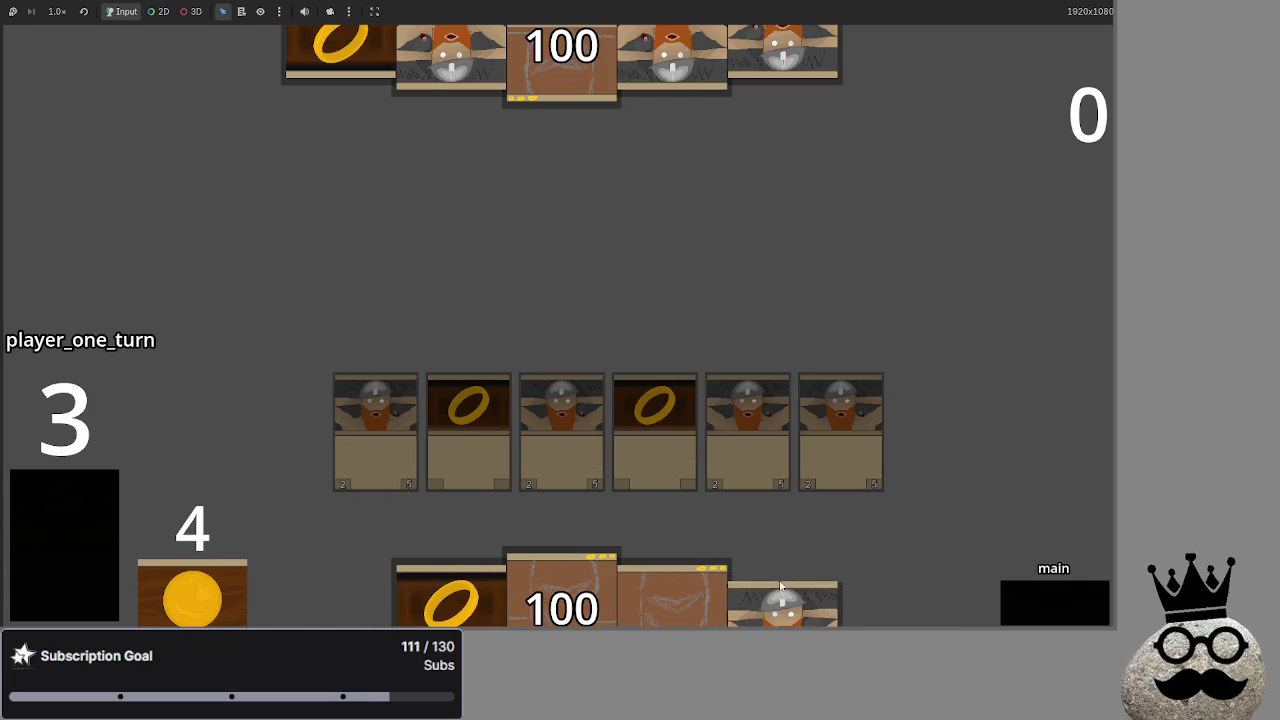
left_click(82, 482)
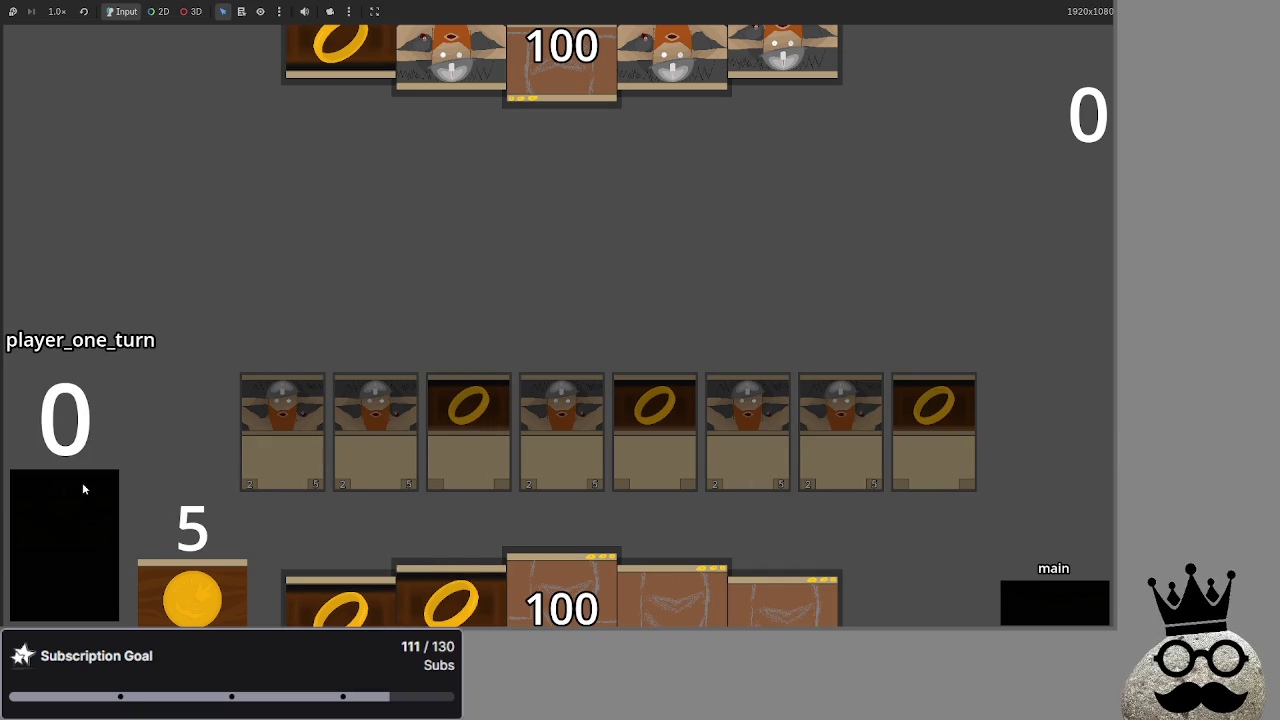
left_click_drag(447, 600, 425, 298)
left_click_drag(783, 600, 783, 284)
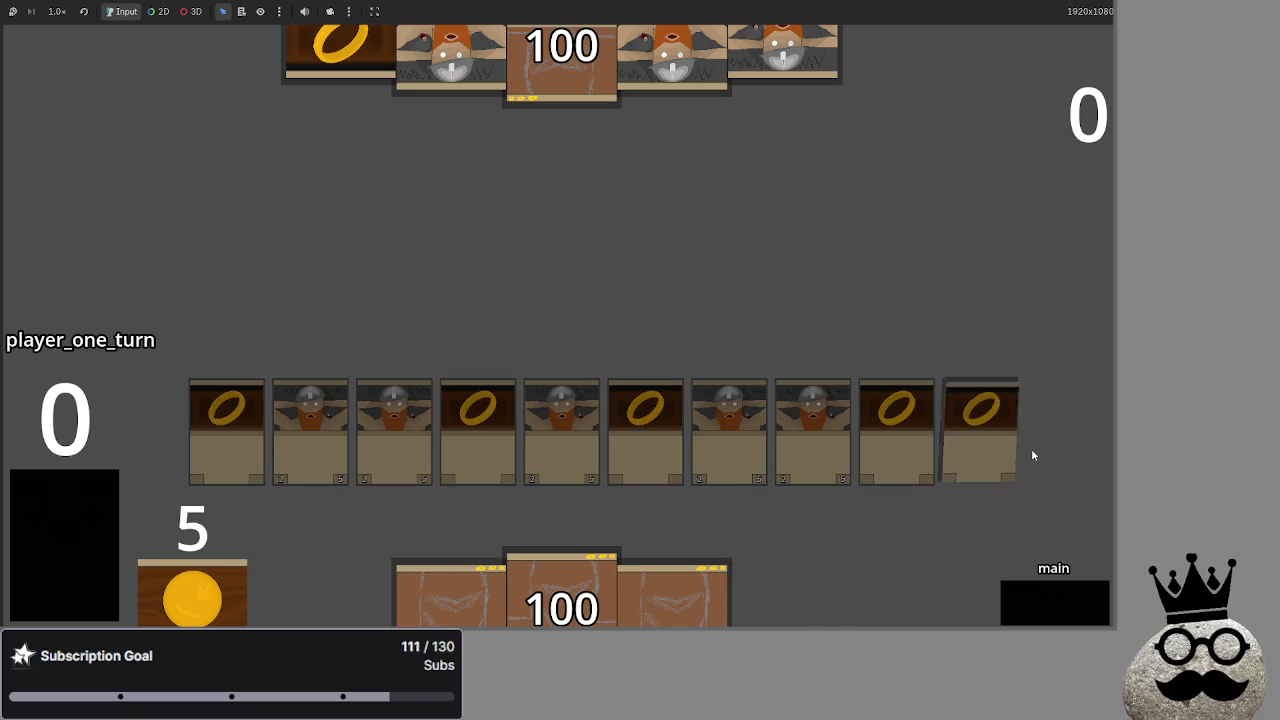
key("alt+Tab")
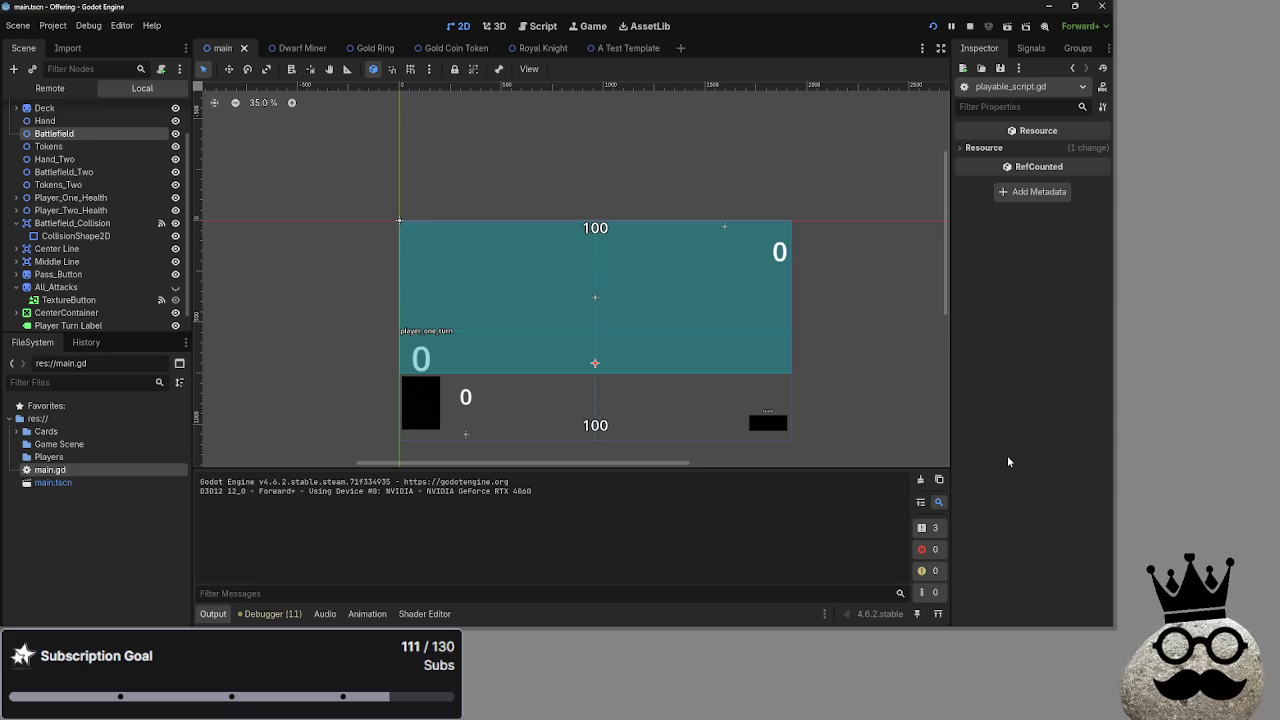
left_click(548, 28)
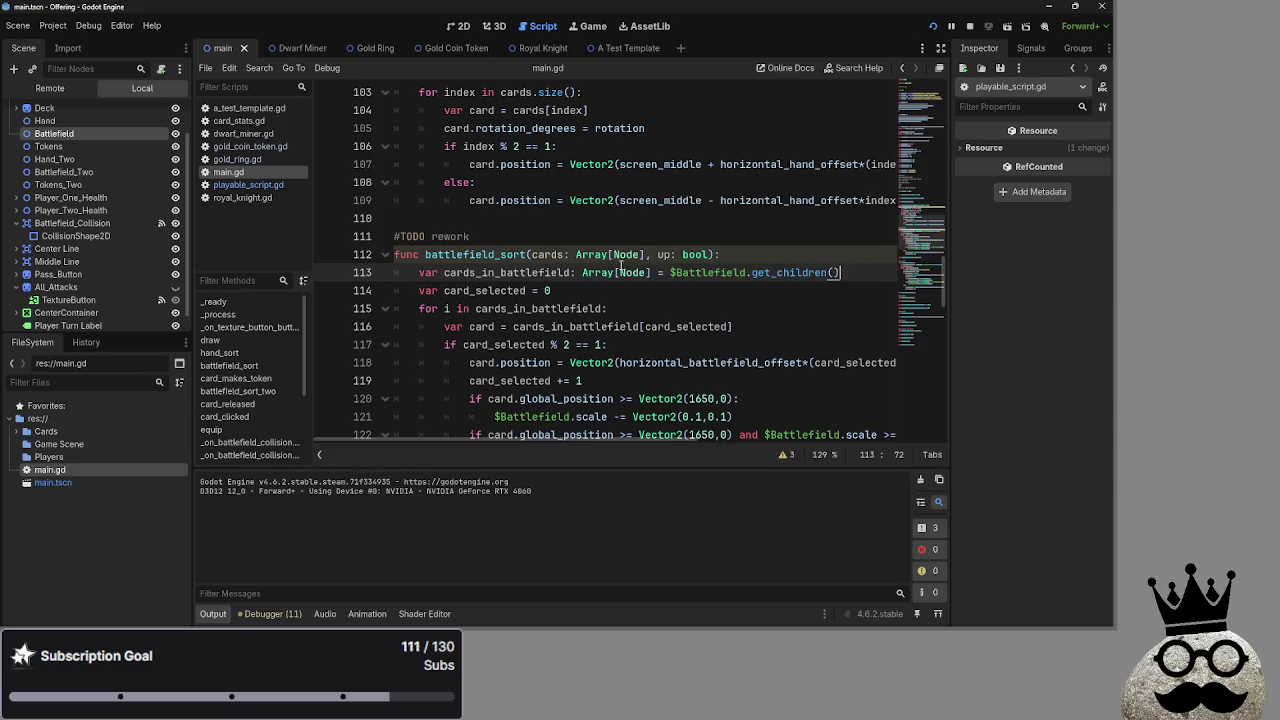
scroll(704, 215, "down", 2)
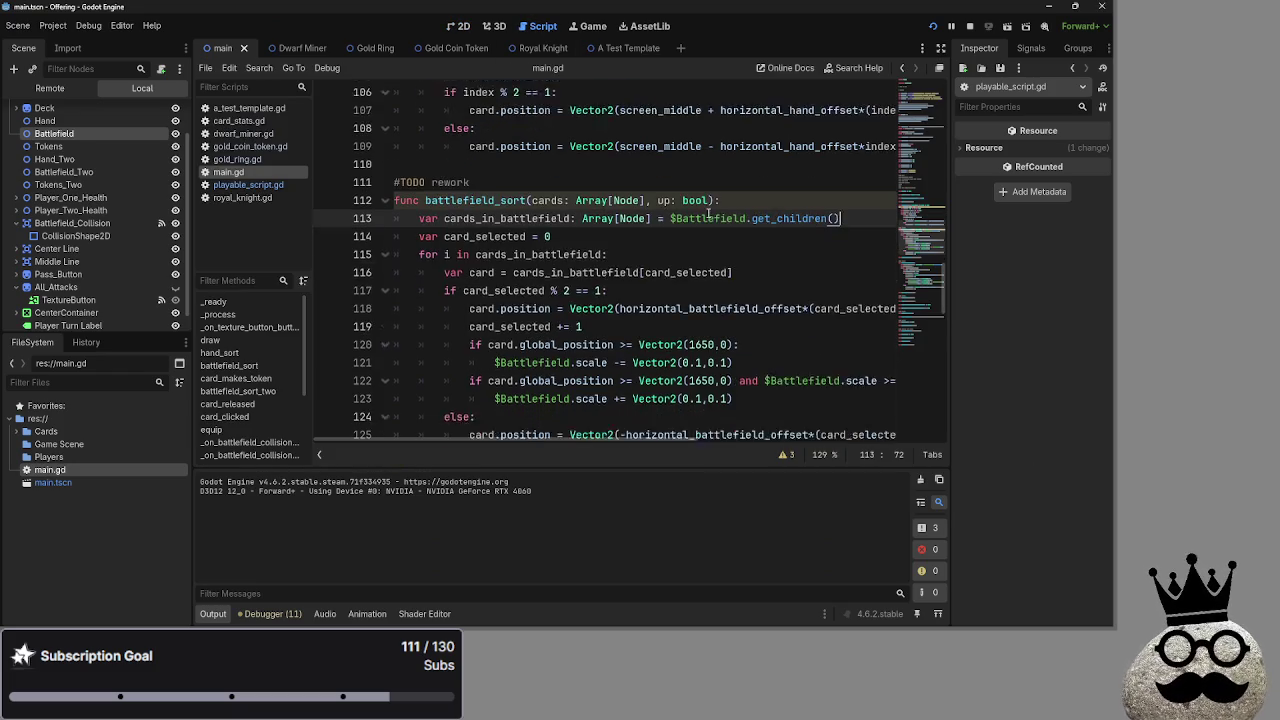
scroll(704, 215, "down", 5)
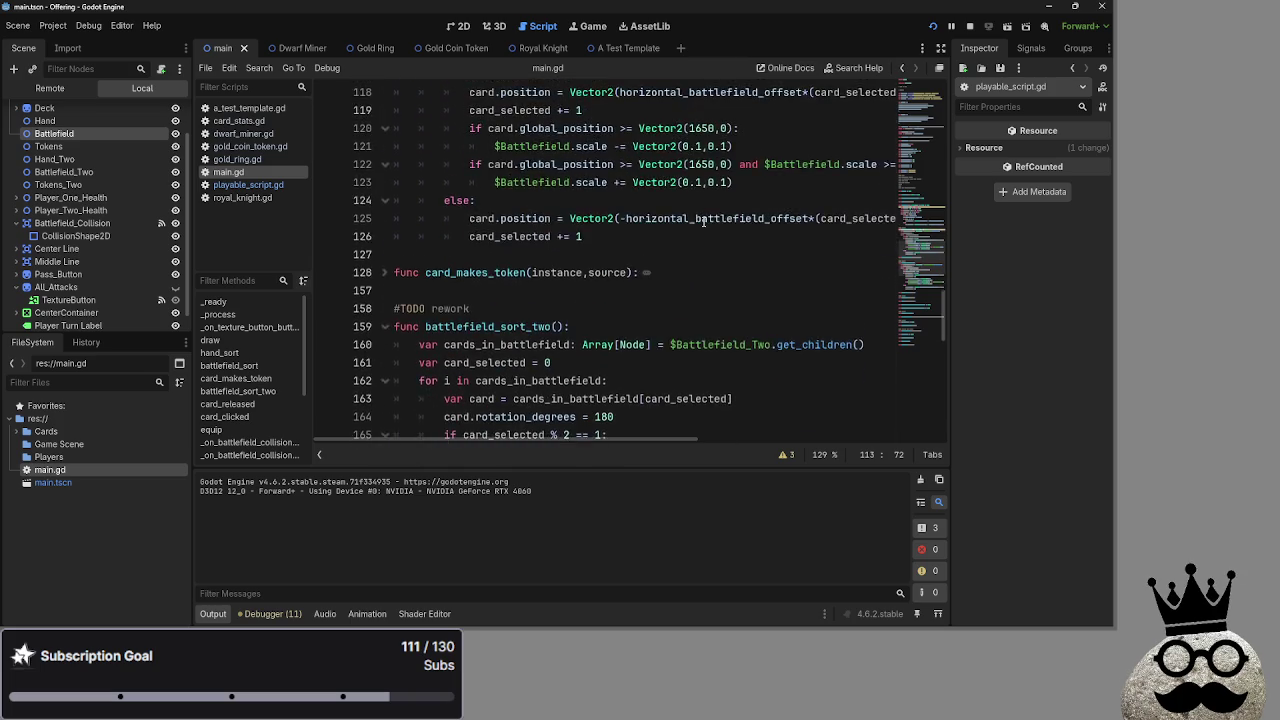
scroll(704, 222, "down", 2)
mouse_move(651, 385)
left_mouse_down()
mouse_move(337, 200)
mouse_move(342, 99)
left_mouse_up()
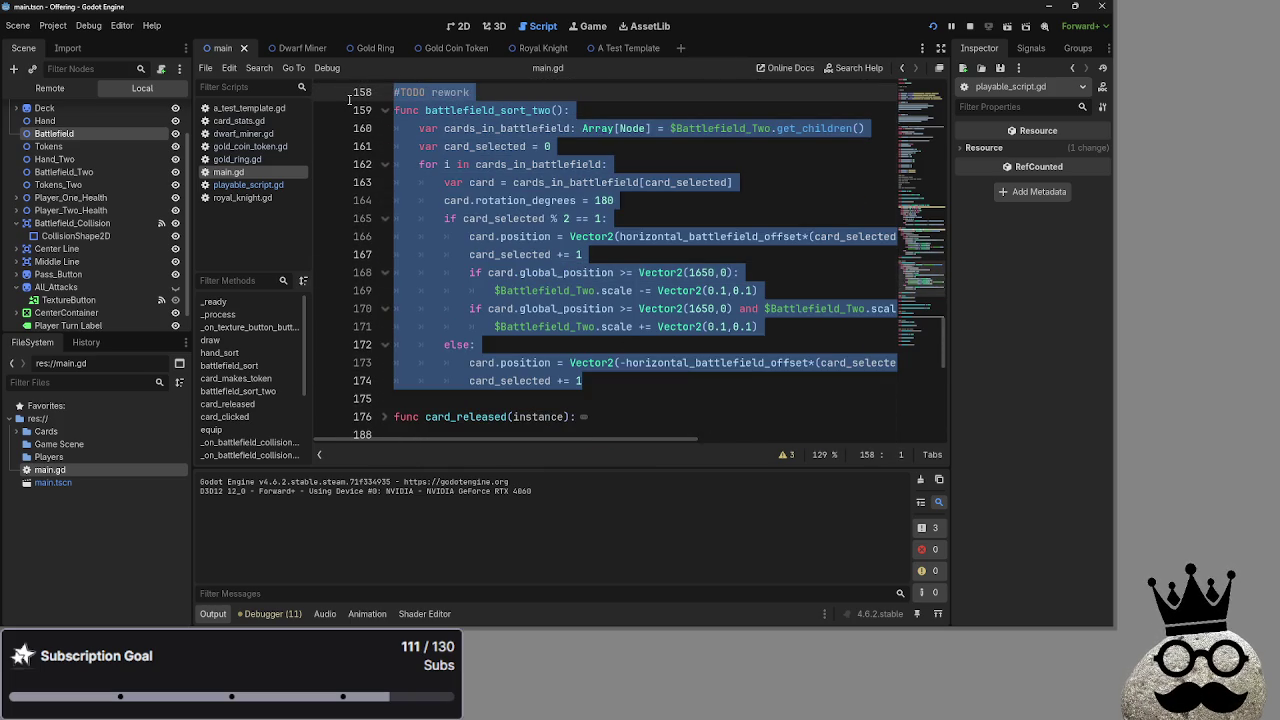
scroll(609, 297, "up", 3)
left_click(614, 256)
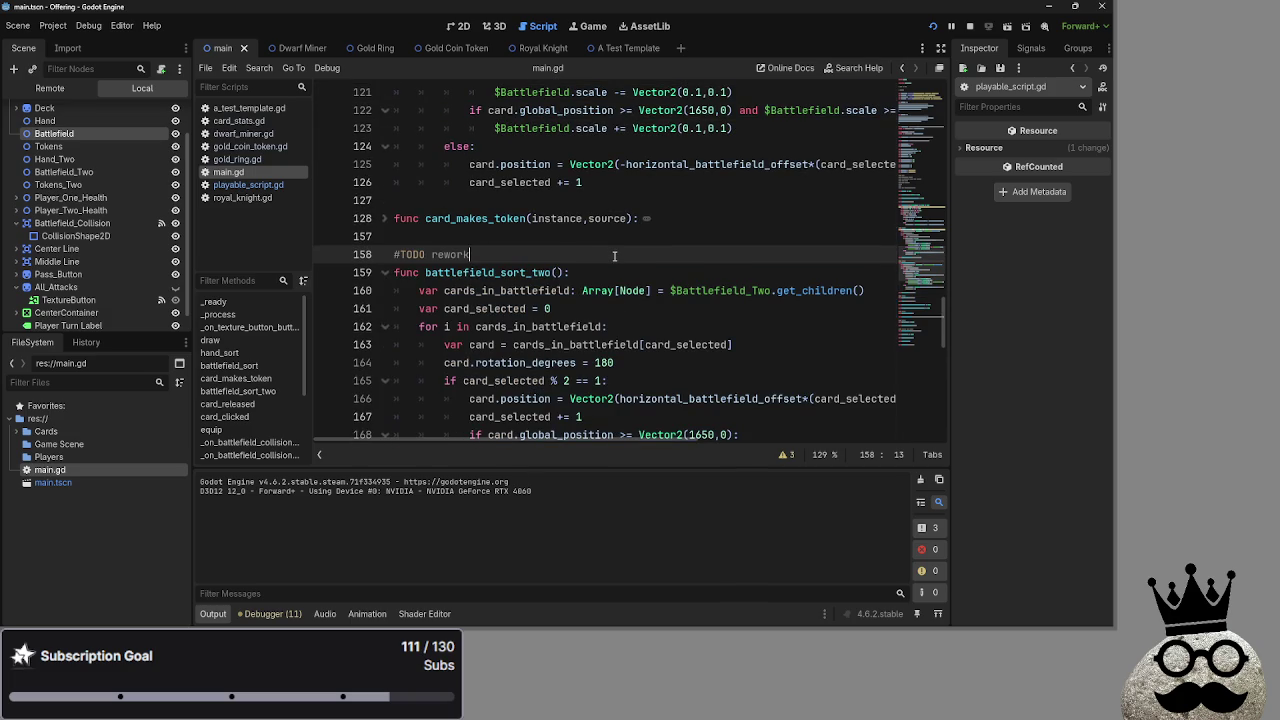
scroll(70, 161, "up", 2)
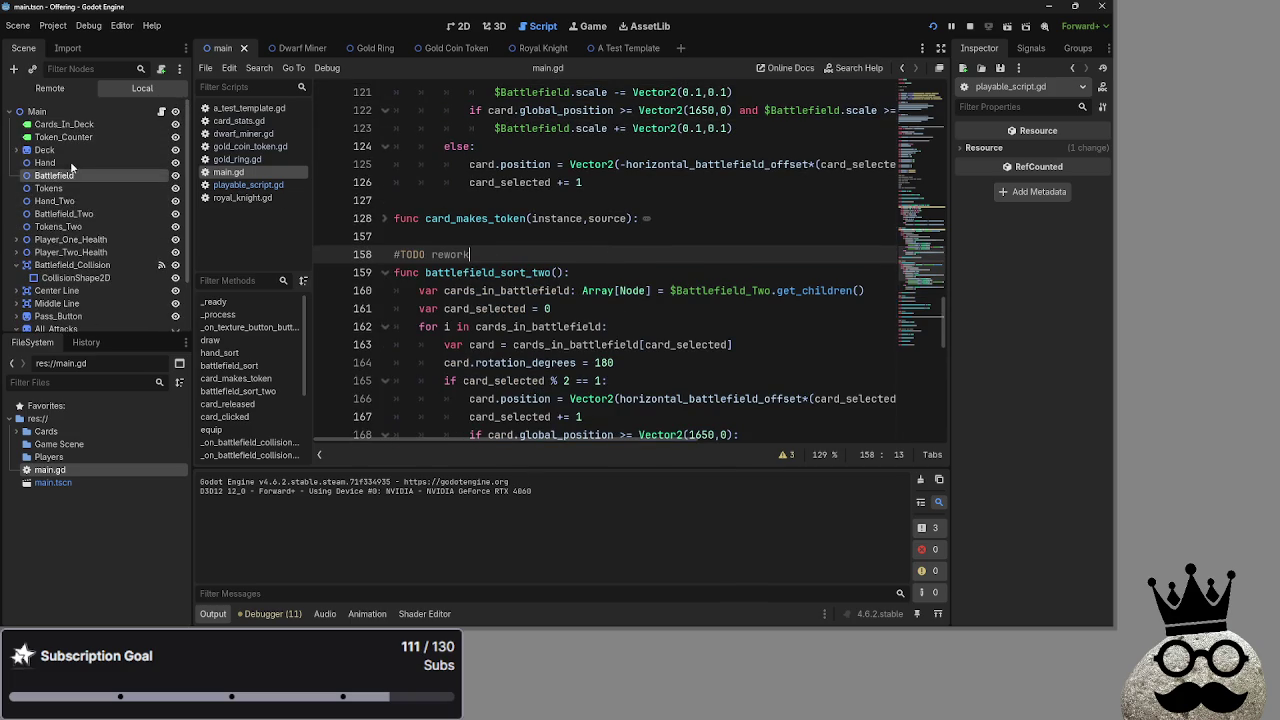
scroll(472, 254, "up", 7)
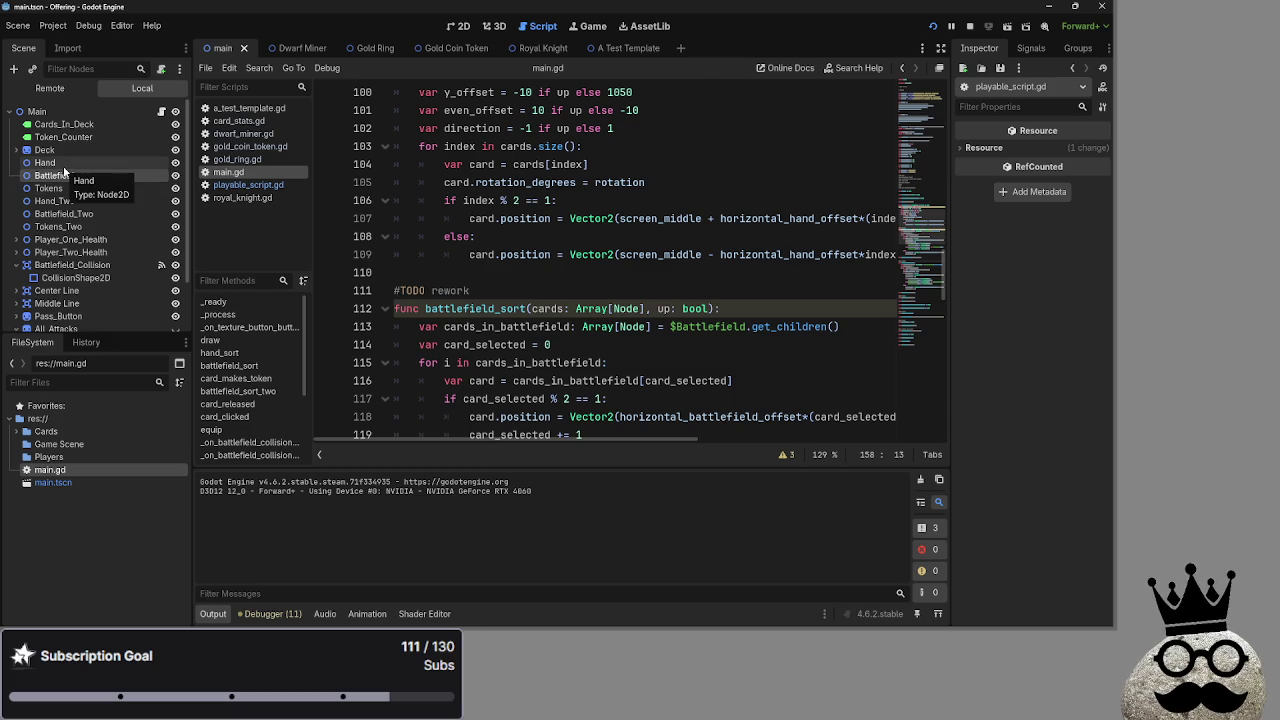
- Drop a $Battlefield reference into main.gd, undo it, and save the script
left_click(60, 178)
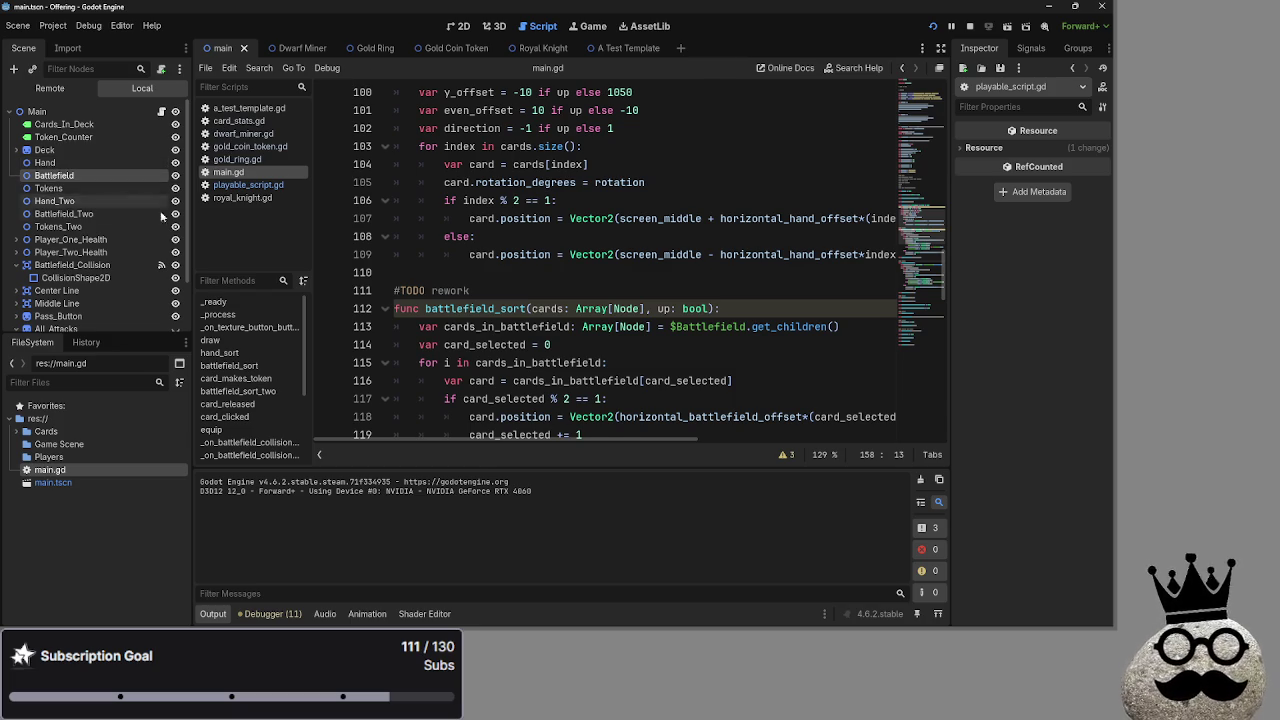
scroll(694, 308, "down", 3)
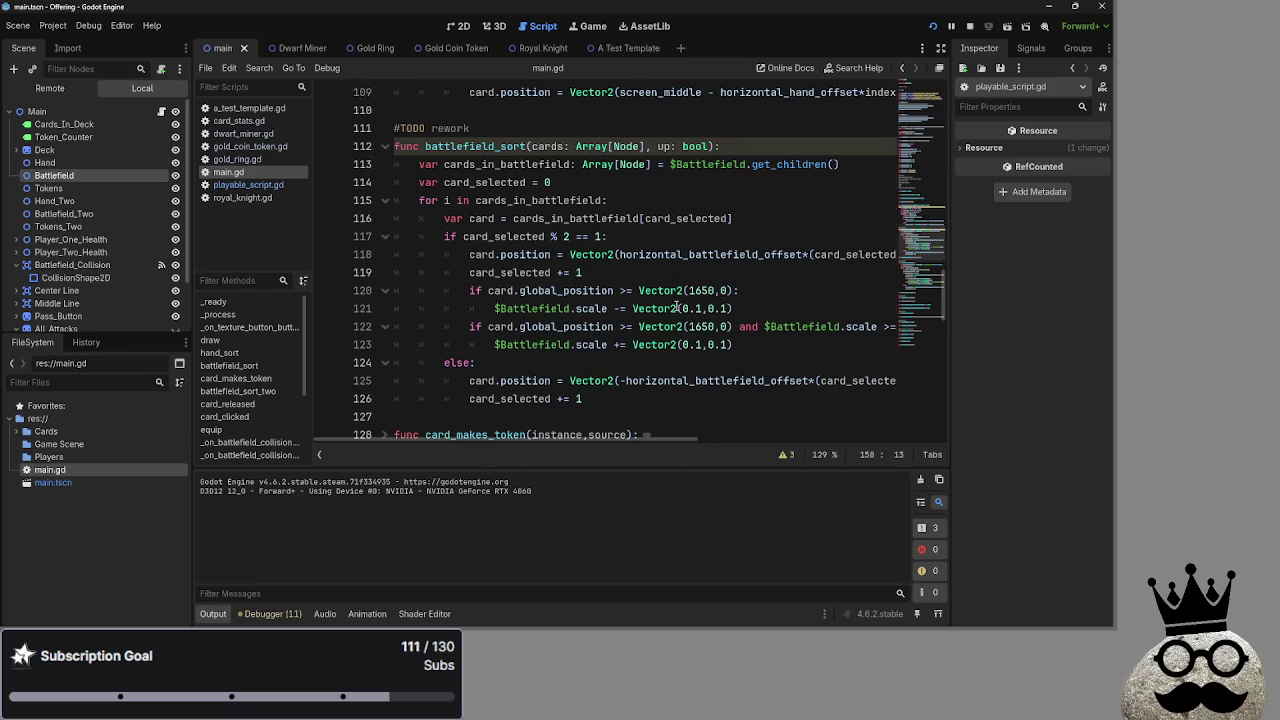
scroll(148, 235, "down", 3)
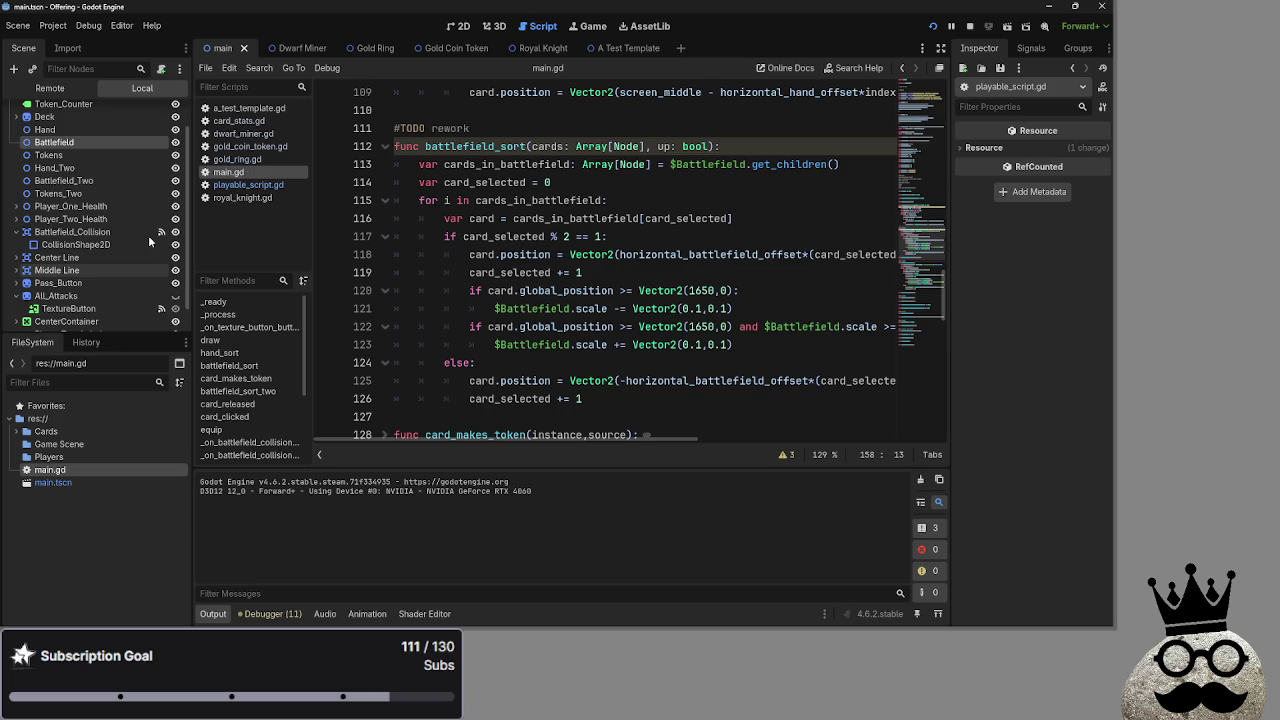
mouse_move(52, 142)
left_mouse_down()
mouse_move(590, 235)
mouse_move(559, 121)
left_mouse_up()
key("ctrl+z")
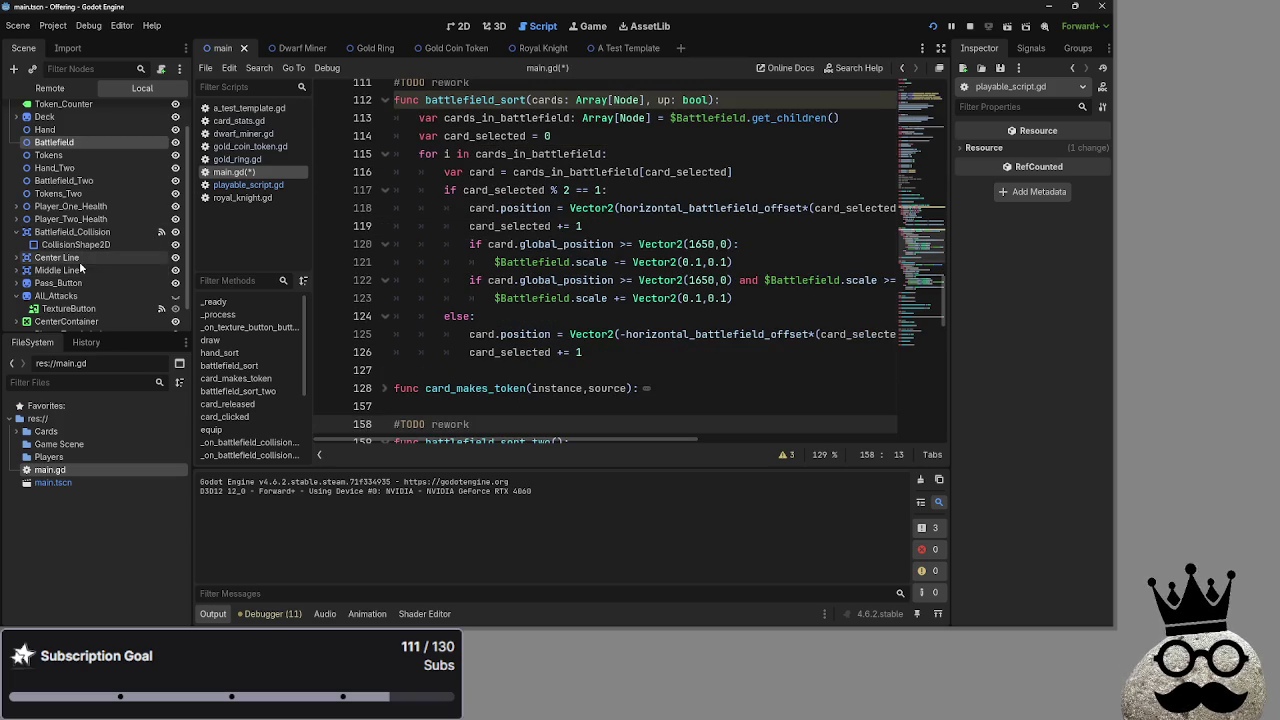
key("ctrl+s")
- Select Battlefield to view its transform at position 960, 700, then open playable_script.gd
scroll(85, 295, "down", 1)
left_click(88, 295)
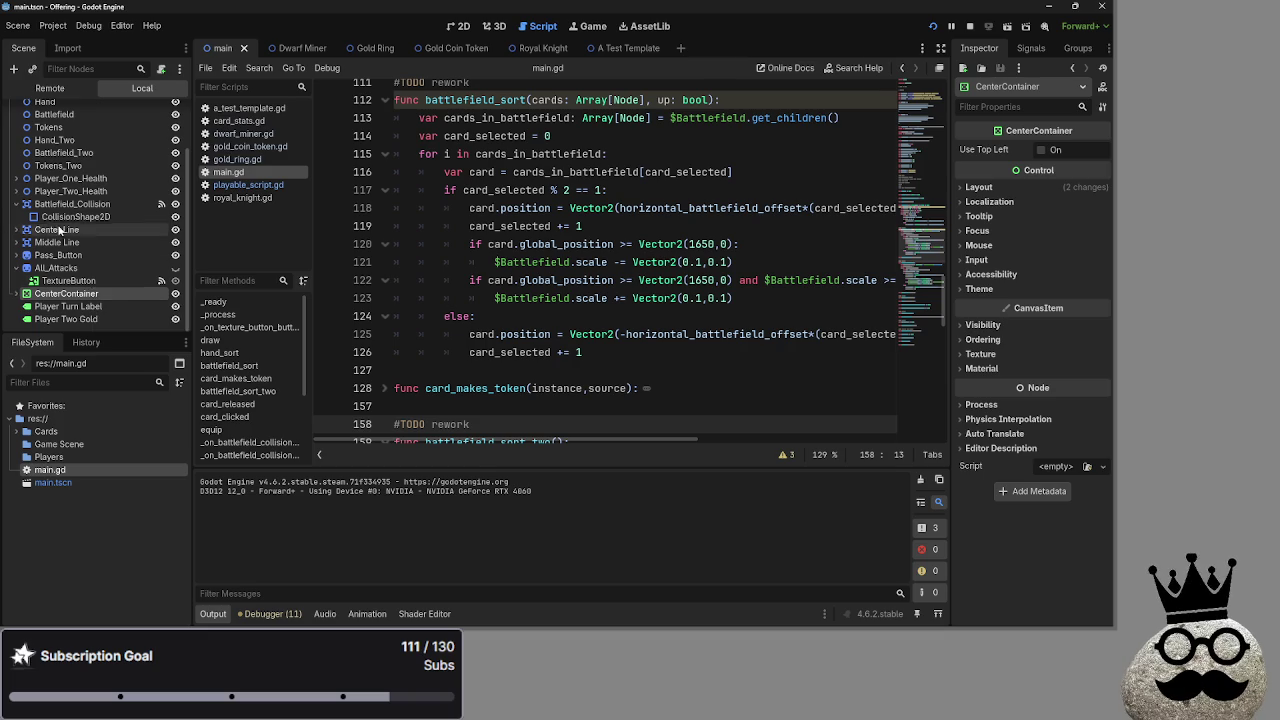
scroll(80, 230, "up", 2)
double_click(94, 169)
key("Escape")
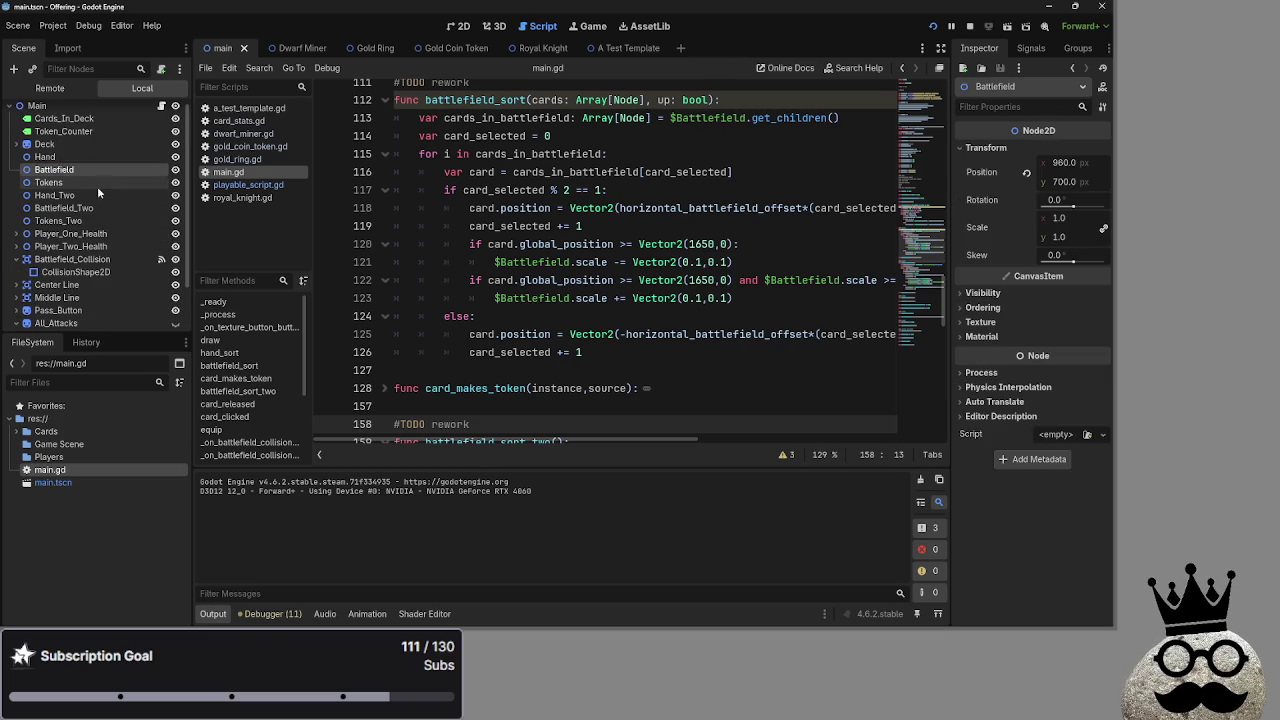
scroll(623, 309, "up", 2)
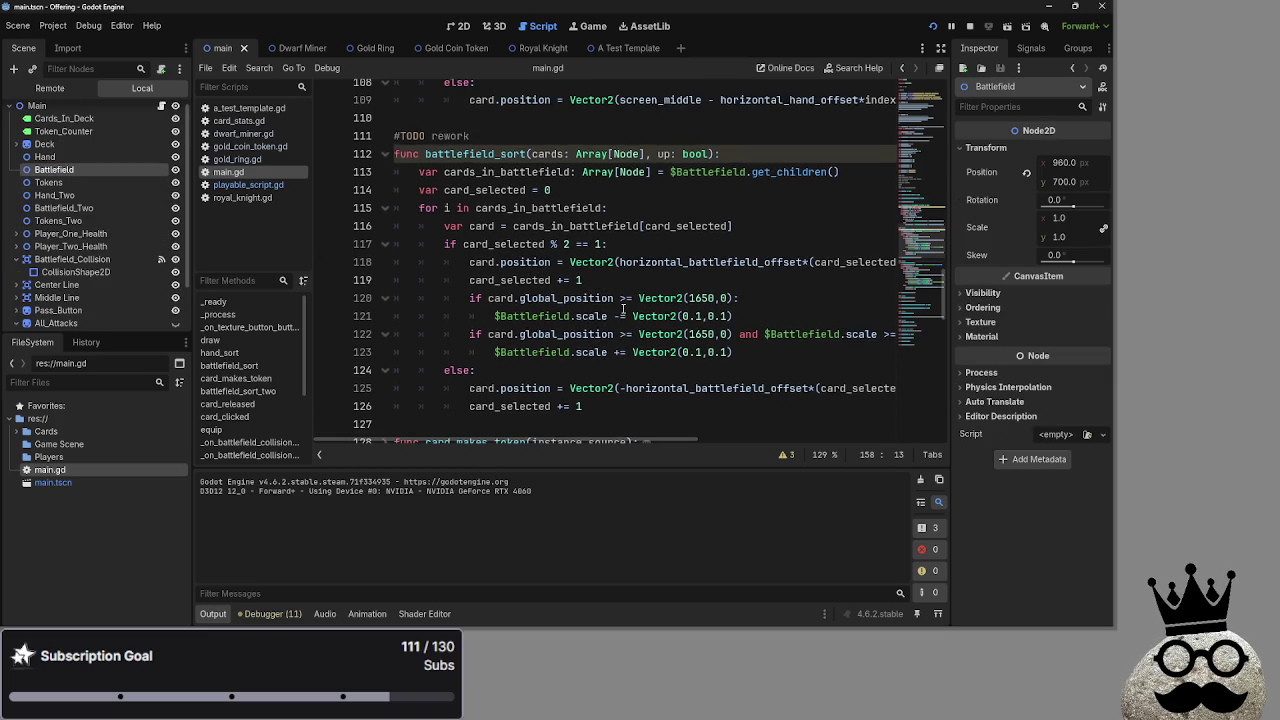
double_click(710, 226)
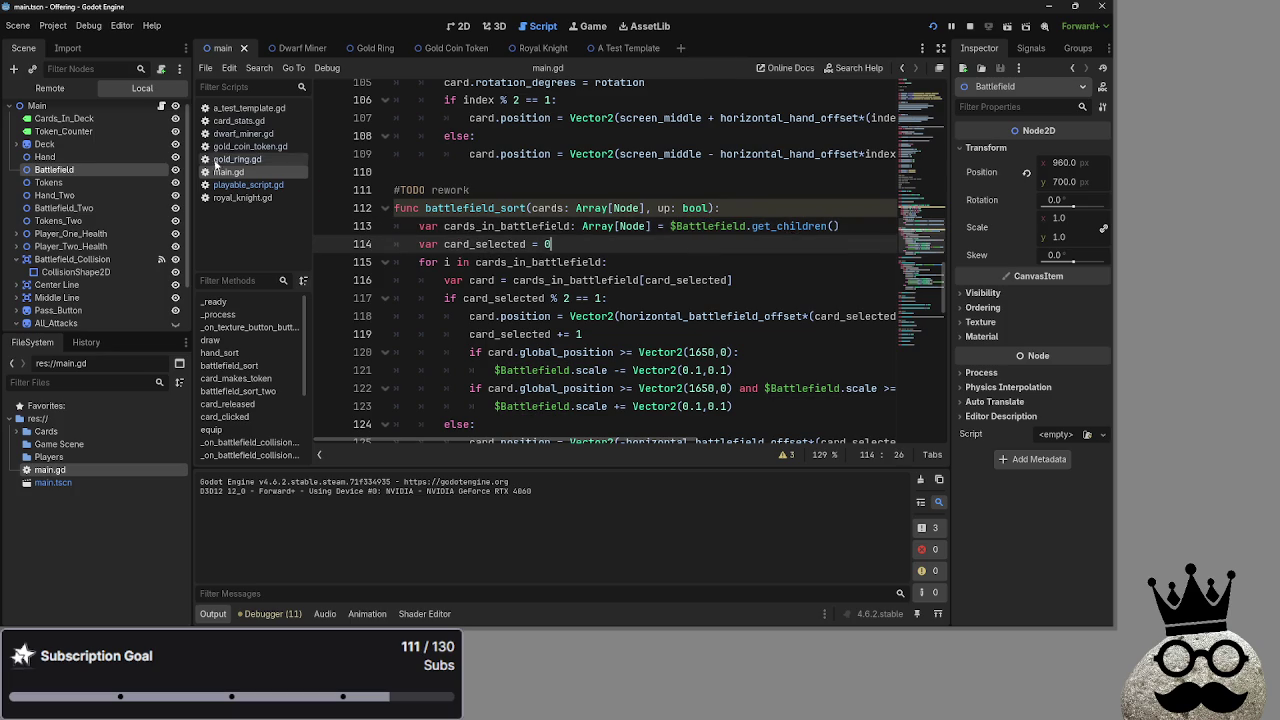
left_click(248, 185)
scroll(585, 287, "up", 7)
scroll(585, 287, "up", 15)
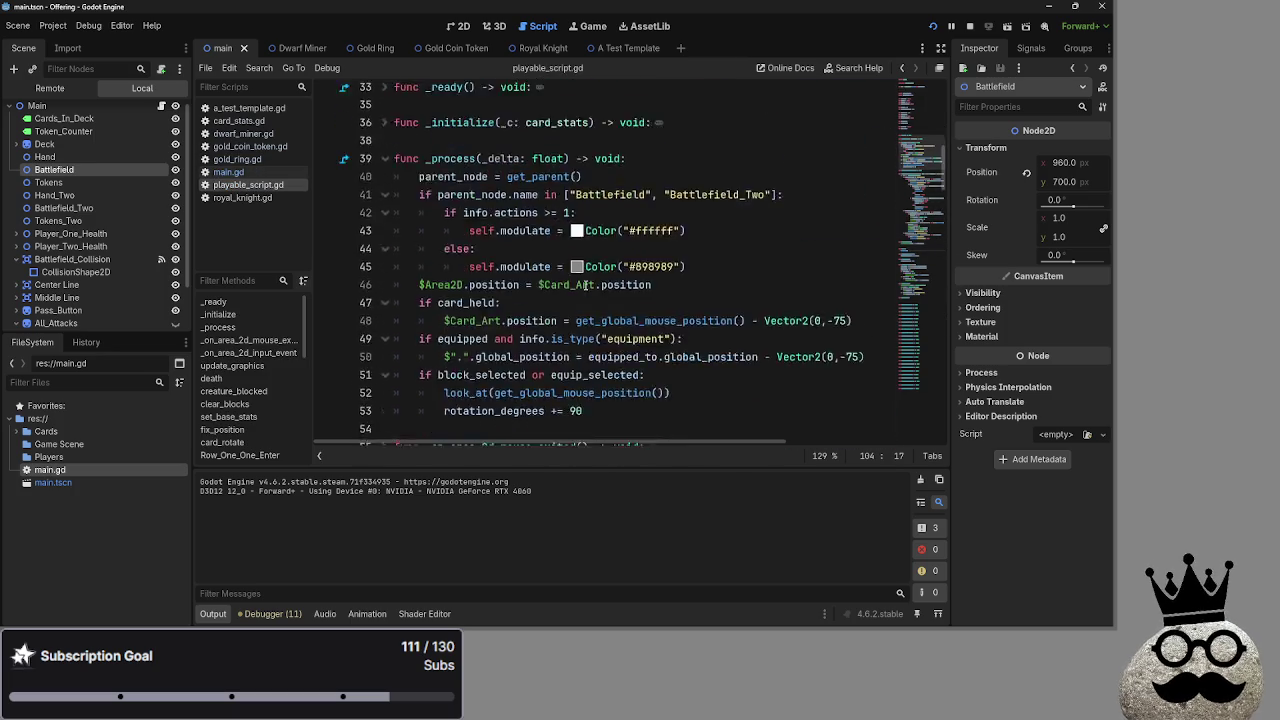
scroll(585, 286, "down", 3)
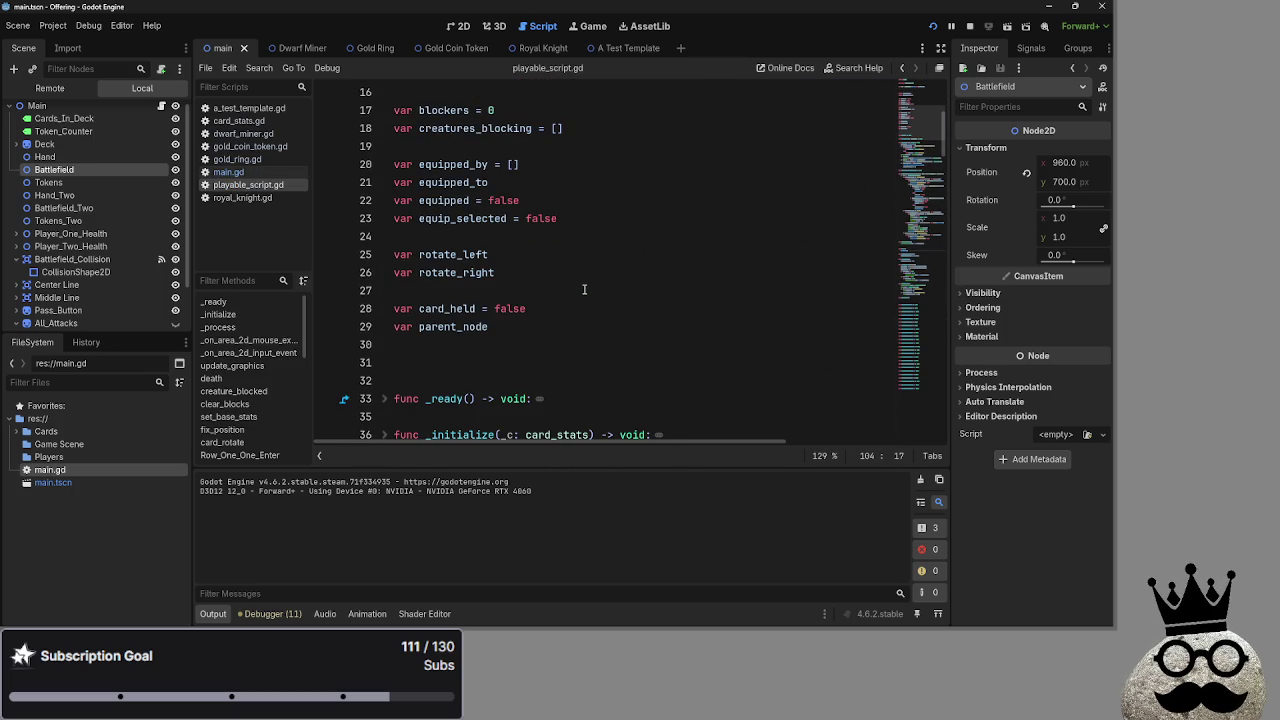
scroll(585, 287, "up", 4)
scroll(585, 290, "up", 1)
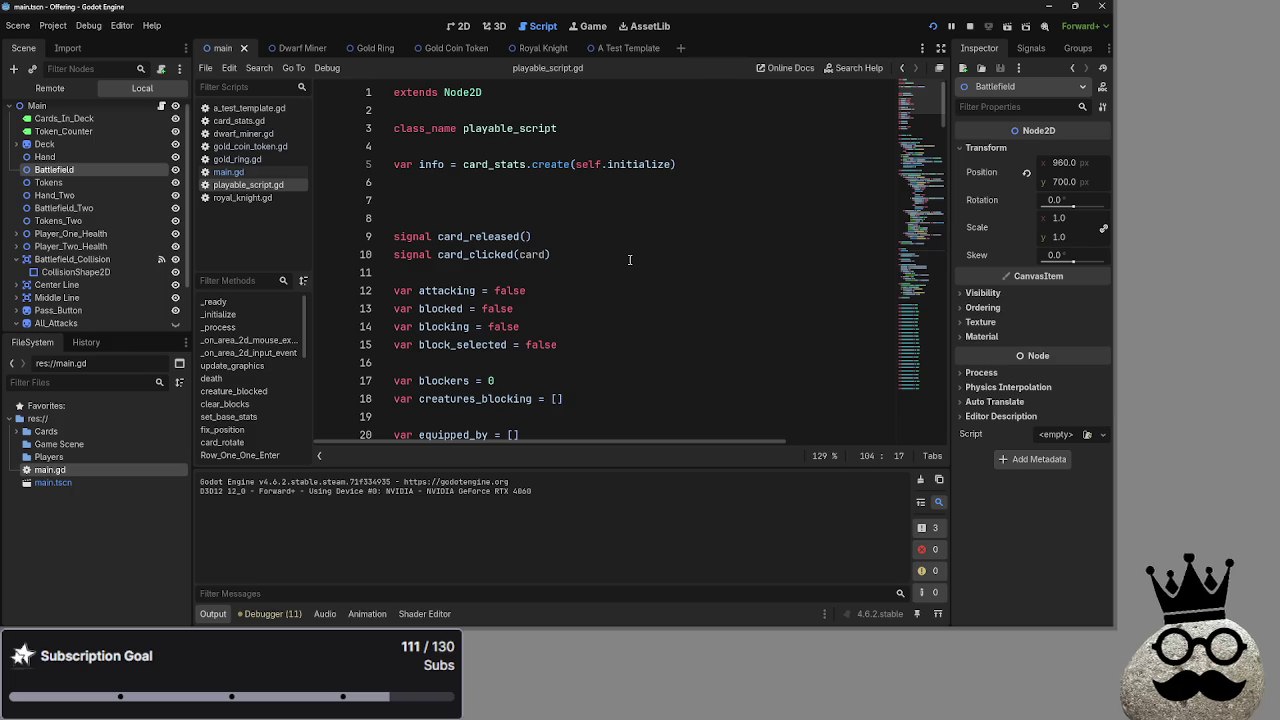
left_click(431, 184)
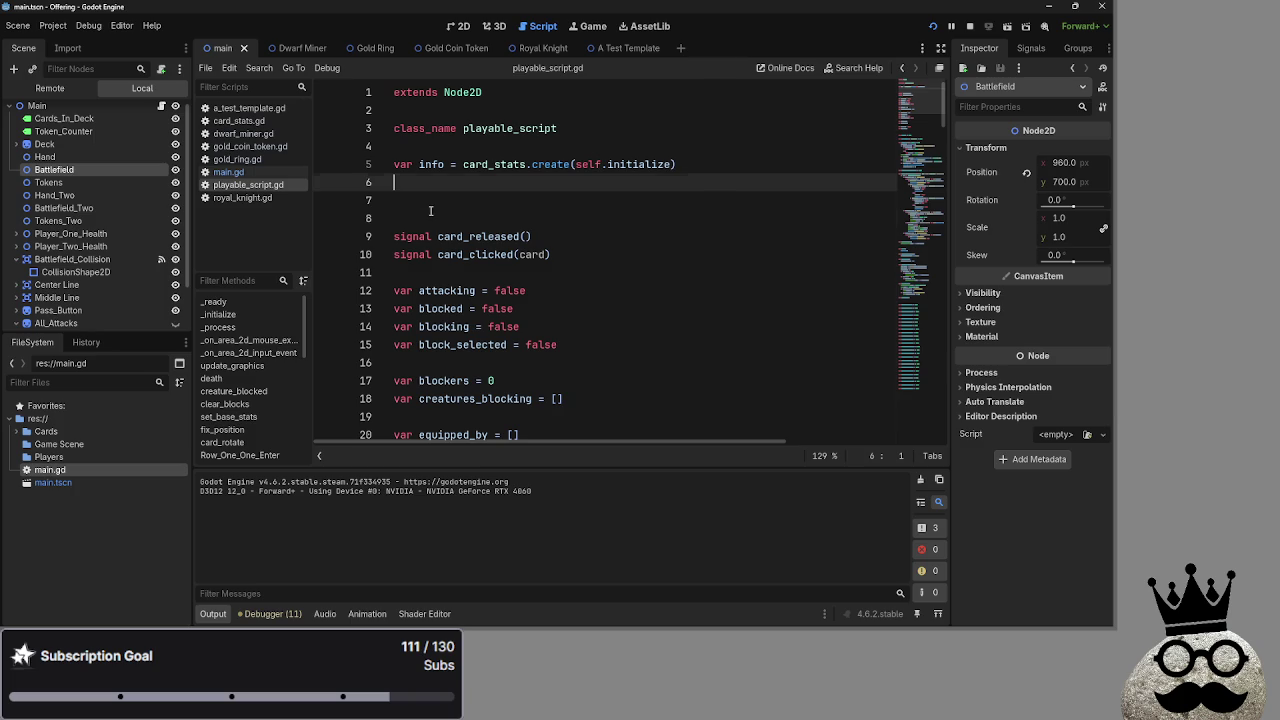
left_click(431, 199)
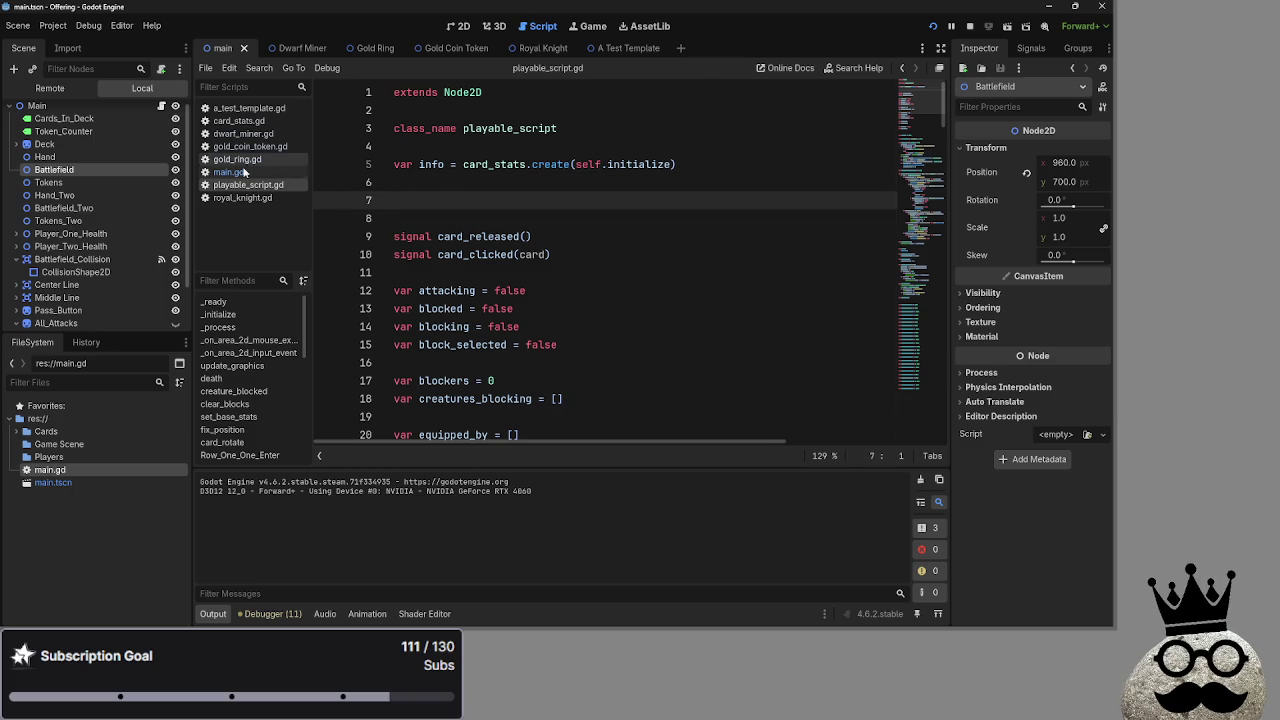
left_click(238, 171)
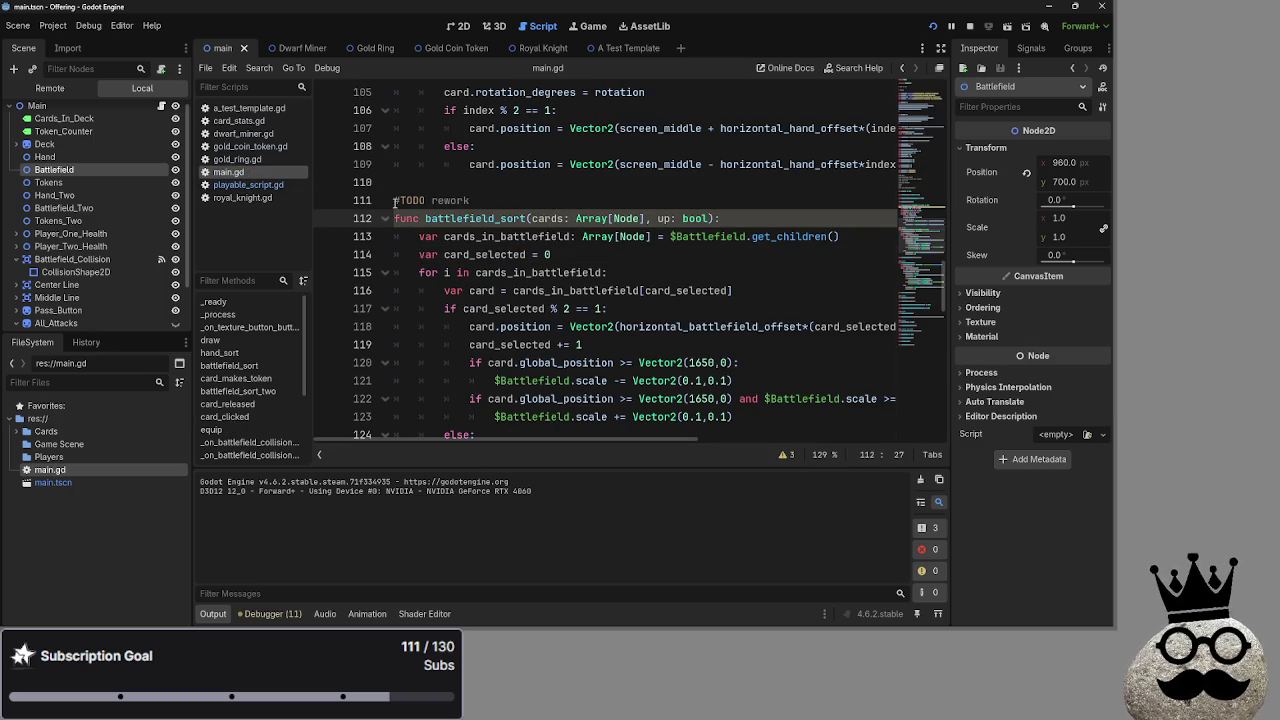
- Move '#fix death problems' to just below '#fix battlefield sorting' and delete the leftover blank line
scroll(530, 245, "up", 20)
scroll(530, 245, "up", 10)
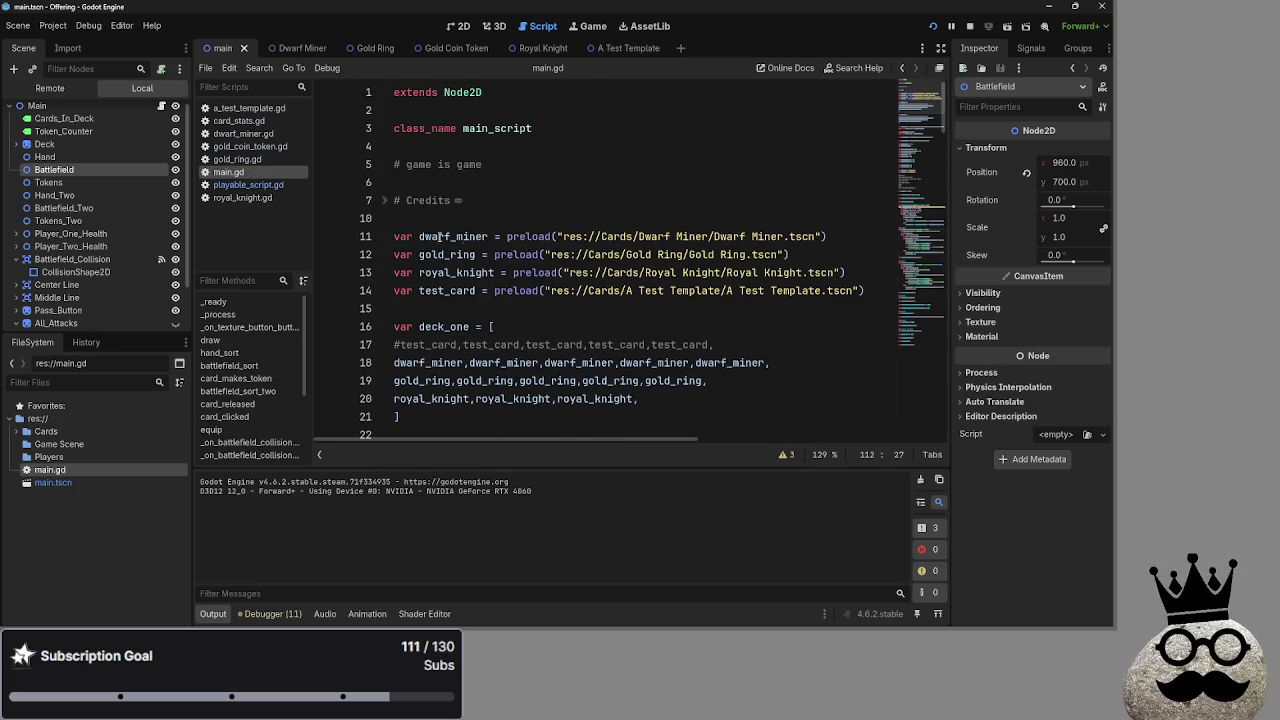
scroll(450, 236, "down", 15)
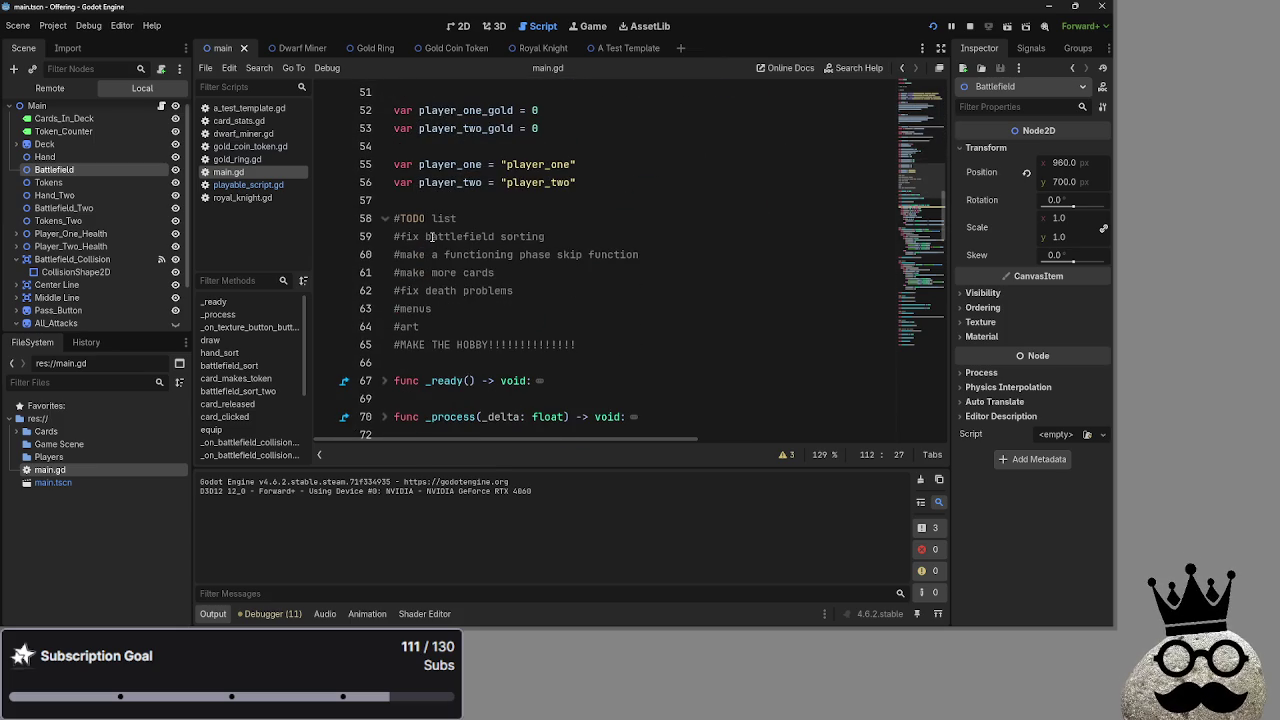
left_click_drag(584, 236, 384, 245)
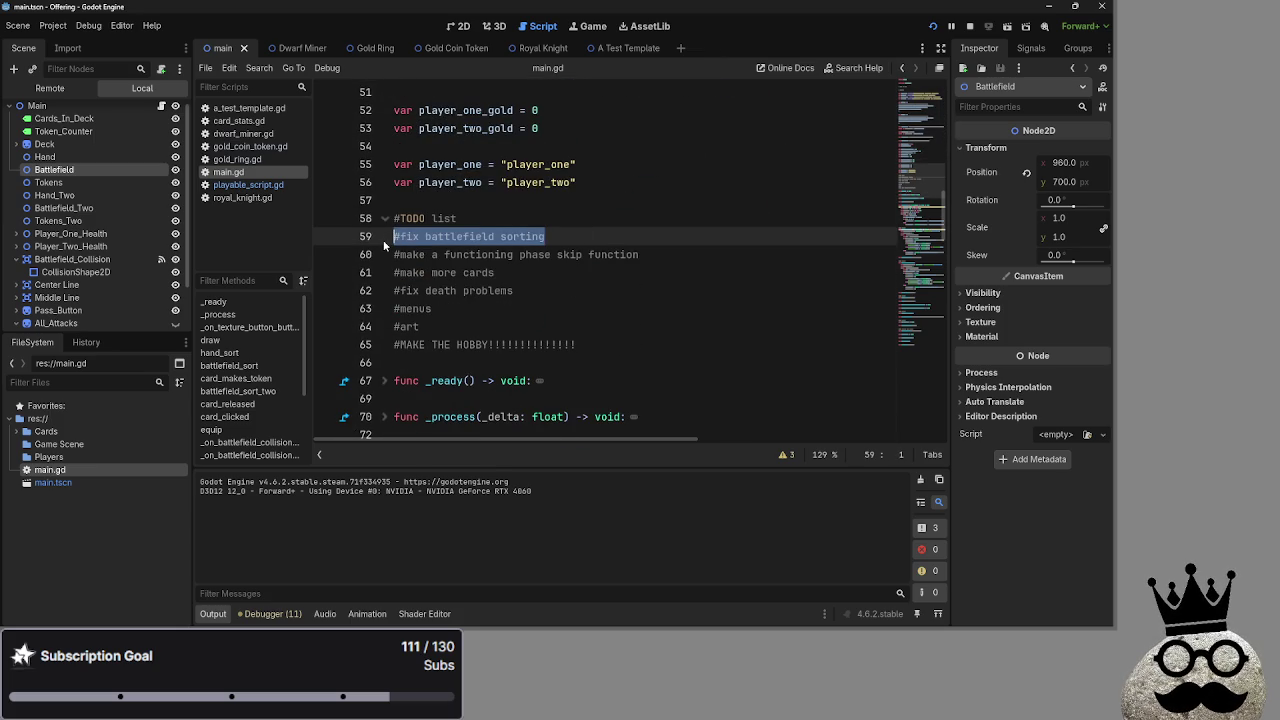
left_click(553, 236)
key("Return")
mouse_move(513, 308)
left_mouse_down()
mouse_move(394, 308)
mouse_move(420, 258)
left_mouse_up()
left_click(450, 308)
key("Delete")
- Review the reordered TODO items down through #art and the MAKE THE HOBBY line
left_click(491, 312)
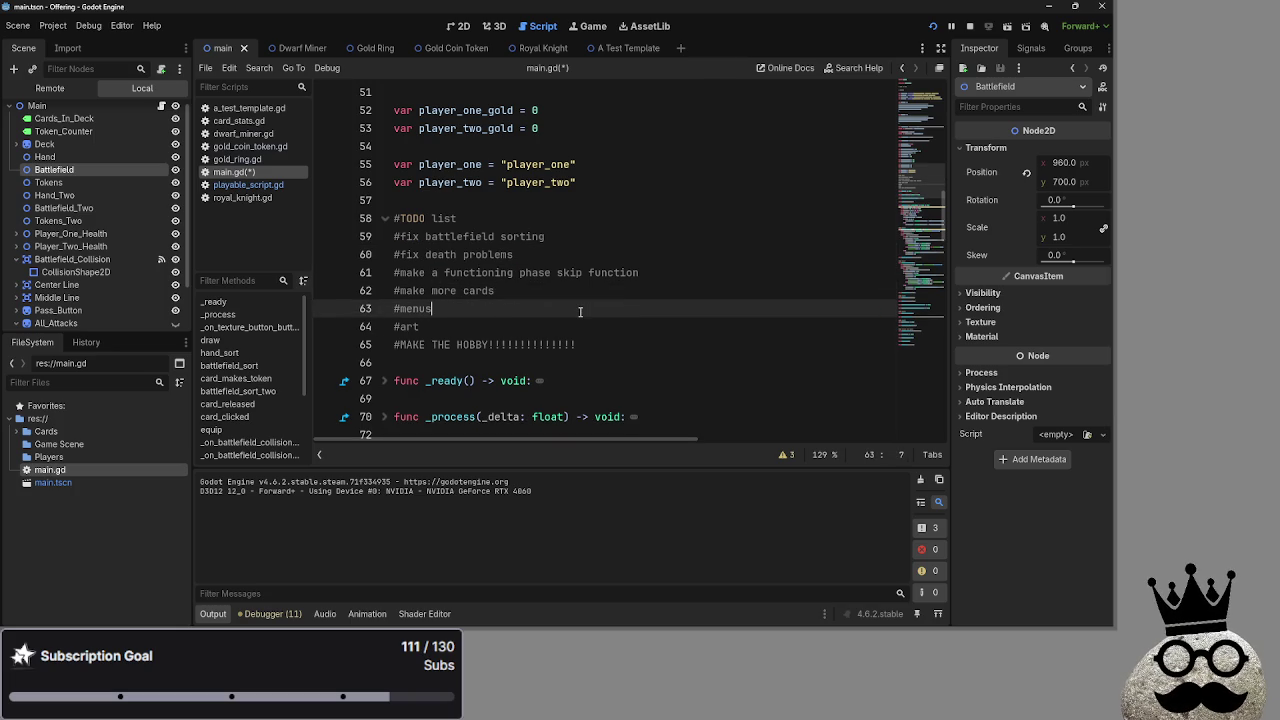
mouse_move(645, 272)
left_mouse_down()
mouse_move(410, 254)
mouse_move(391, 236)
left_mouse_up()
left_click(515, 254)
left_click(484, 326)
mouse_move(645, 344)
left_mouse_down()
mouse_move(335, 340)
mouse_move(355, 343)
left_mouse_up()
left_click(535, 321)
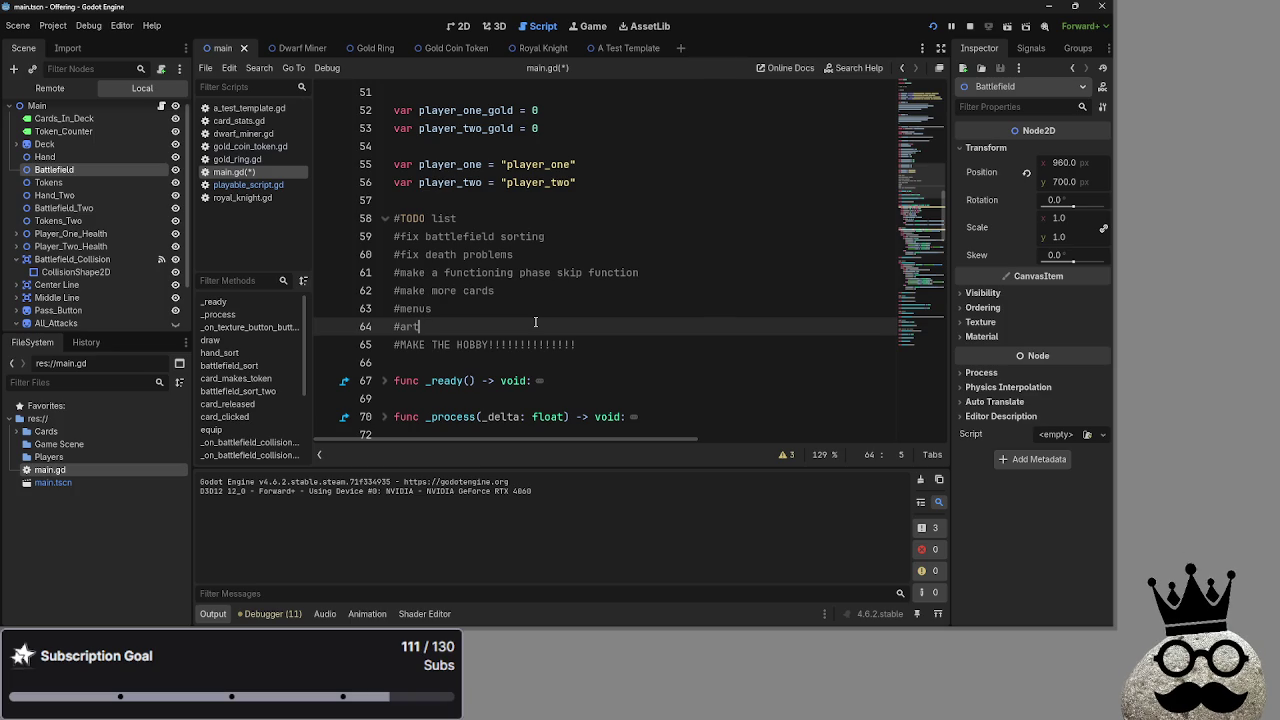
key("Down")
key("End")
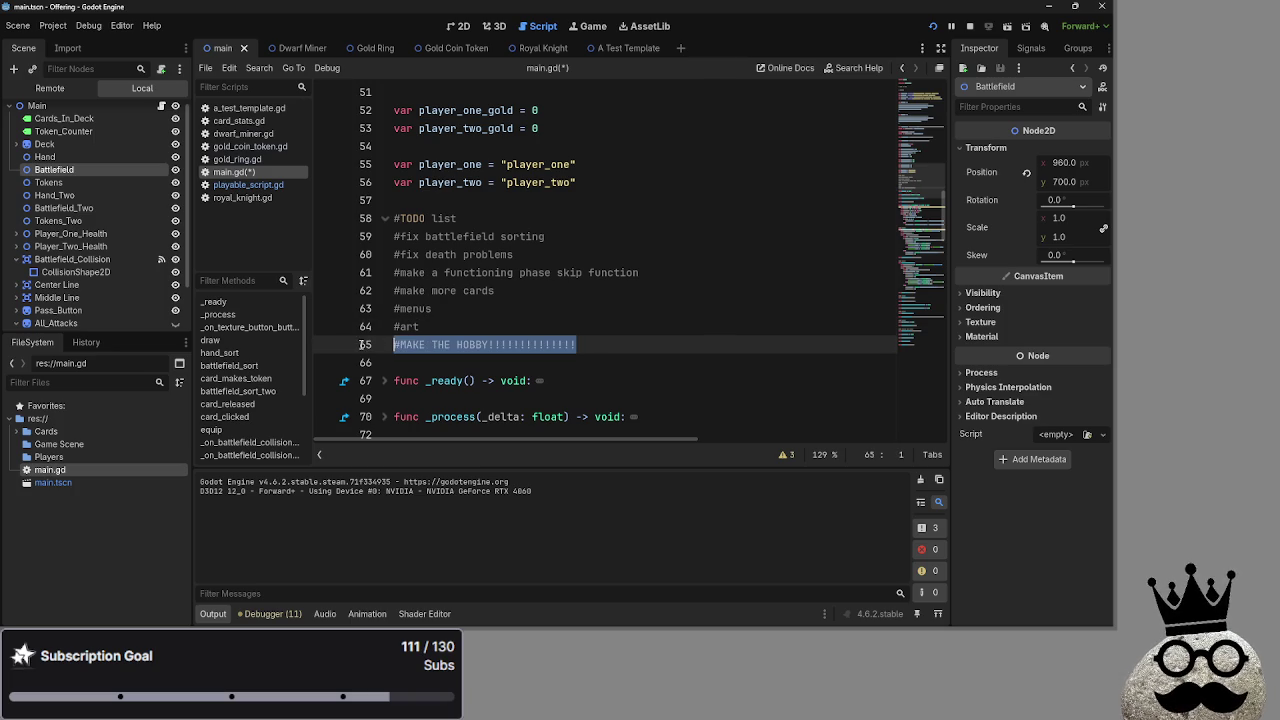
key("Down")
left_click(584, 345)
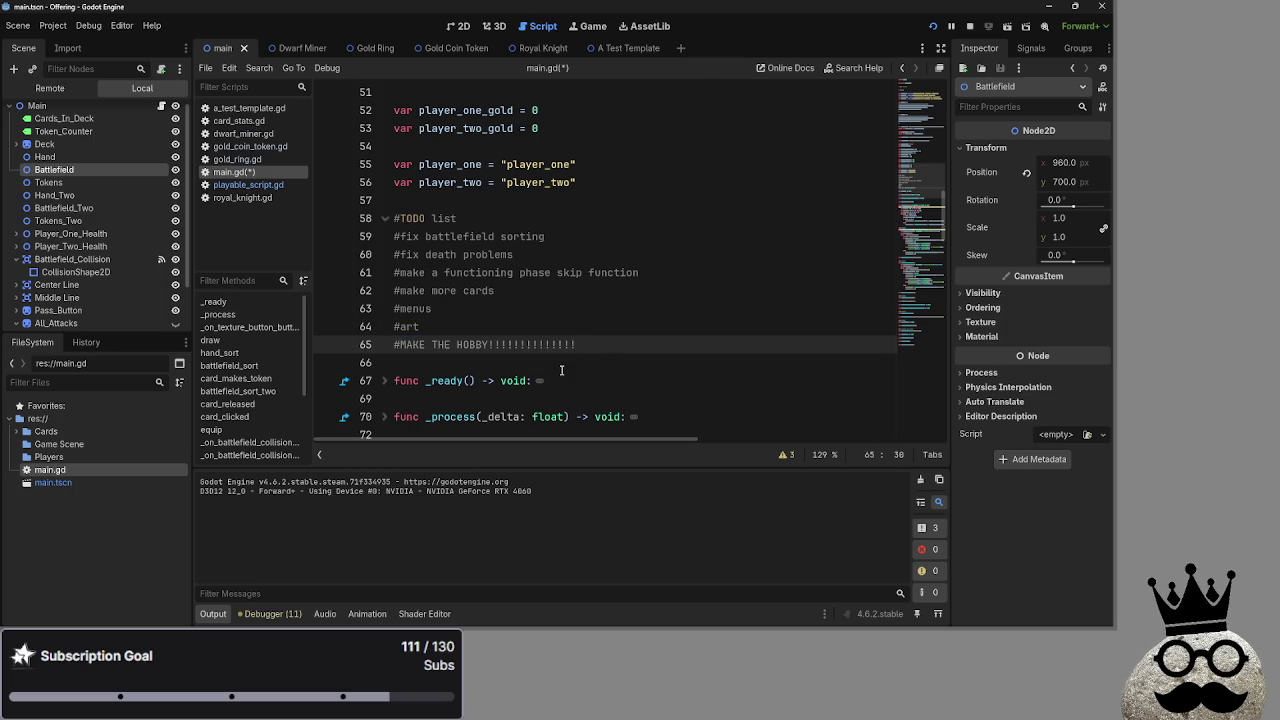
triple_click(586, 345)
left_click(589, 346)
key("Up")
scroll(590, 350, "up", 1)
left_click(578, 344)
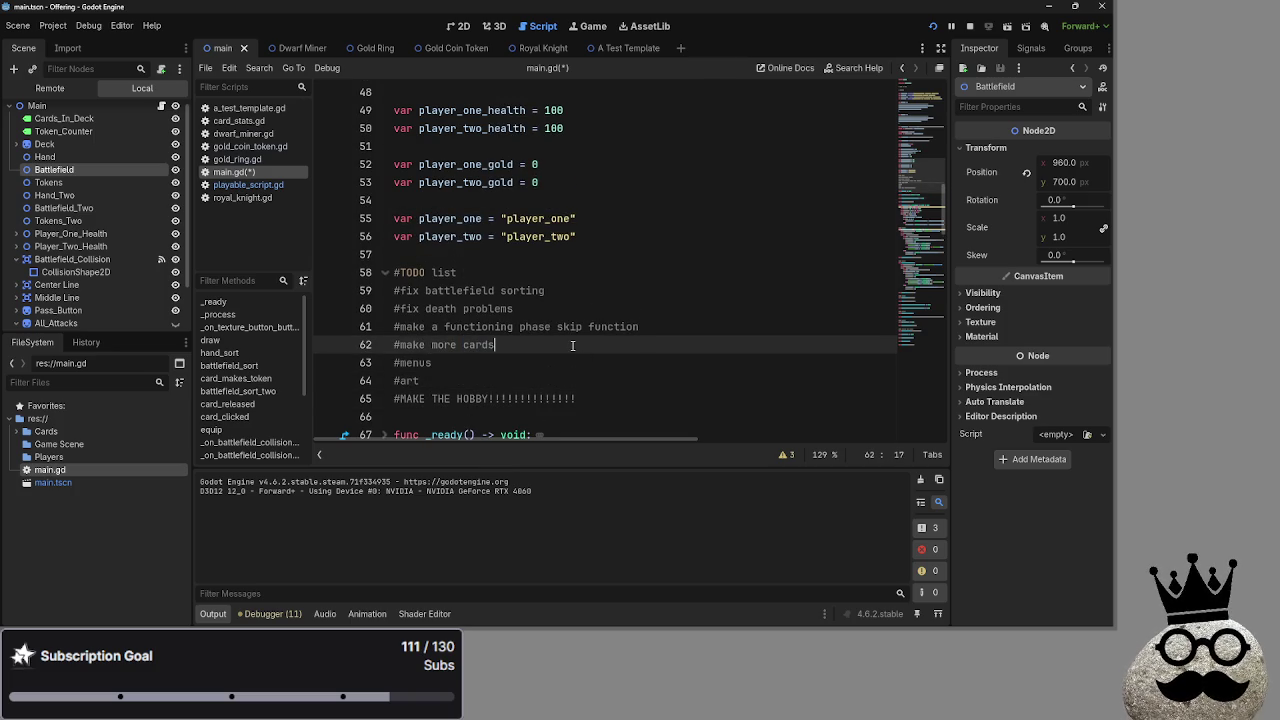
double_click(570, 345)
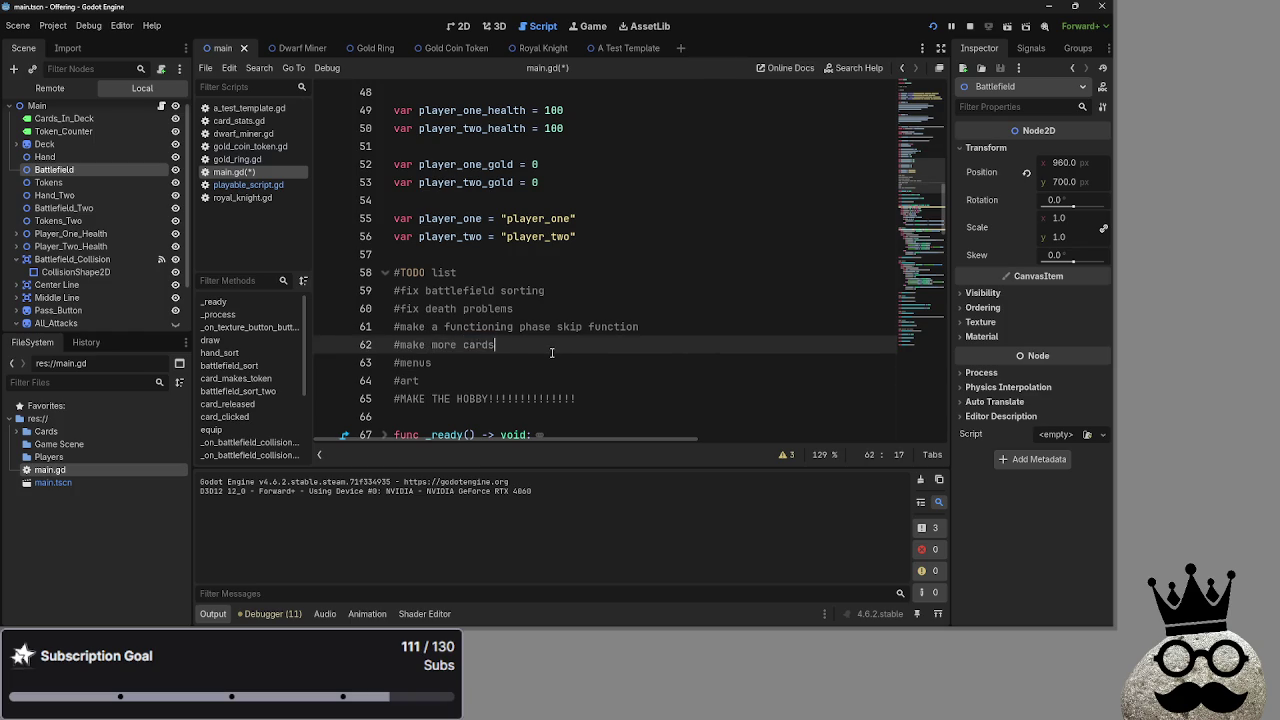
left_click(550, 350)
double_click(548, 350)
key("ctrl+x")
key("ctrl+z")
key("ctrl+x")
key("ctrl+z")
left_click(545, 358)
triple_click(545, 349)
left_click(540, 361)
double_click(542, 350)
left_click(540, 361)
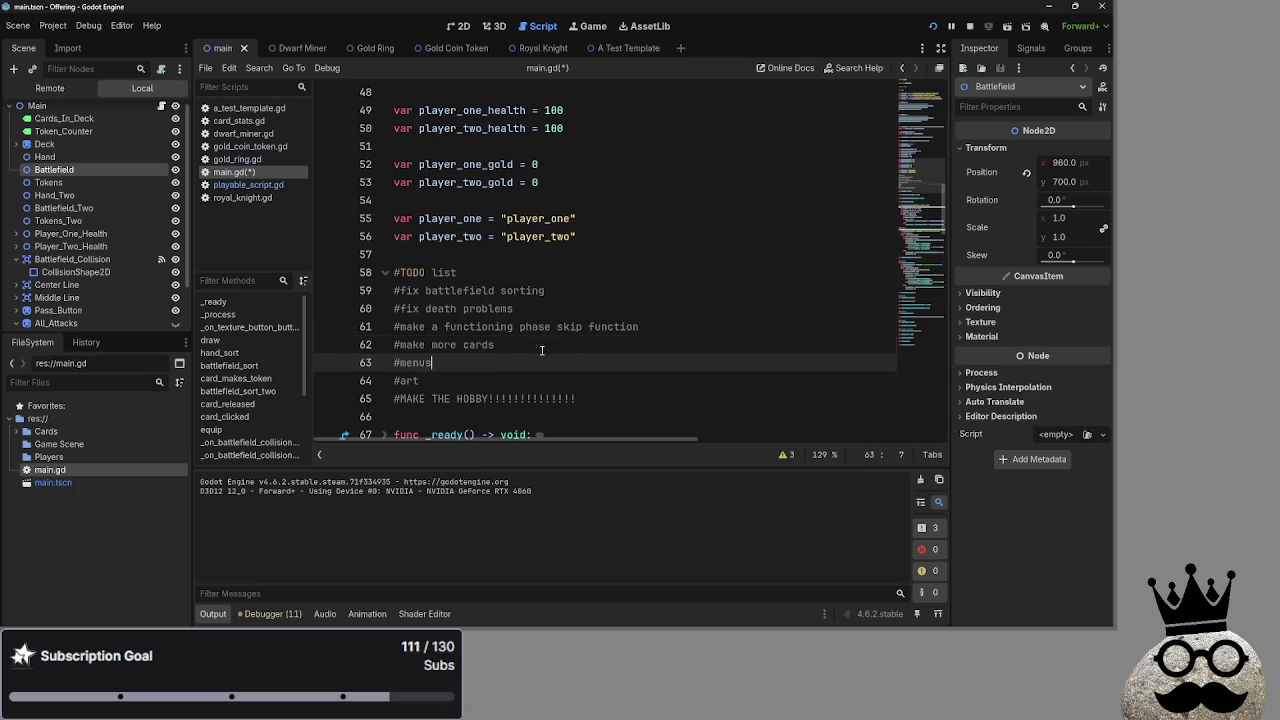
triple_click(542, 351)
left_click(540, 363)
triple_click(543, 350)
left_click(541, 366)
key("alt+Tab")
key("alt+Tab")
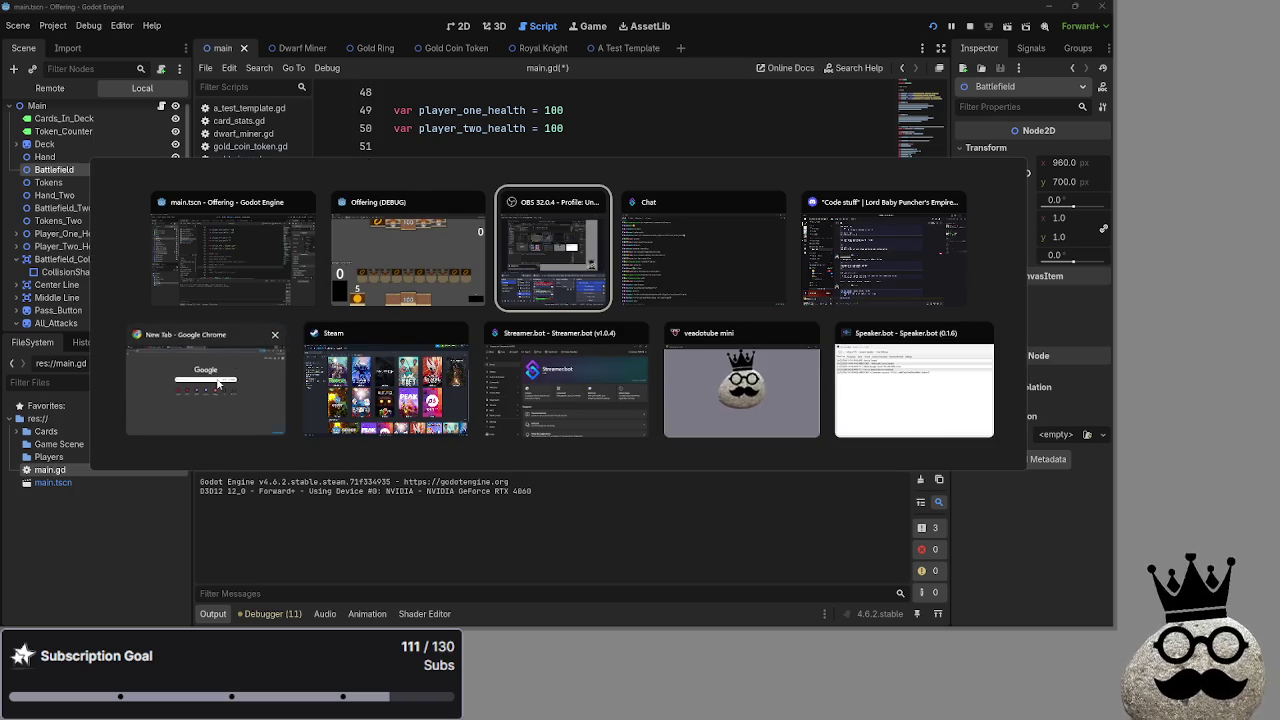
- Cancel the window switch, stay in Godot, and show the 2D main scene
key("Escape")
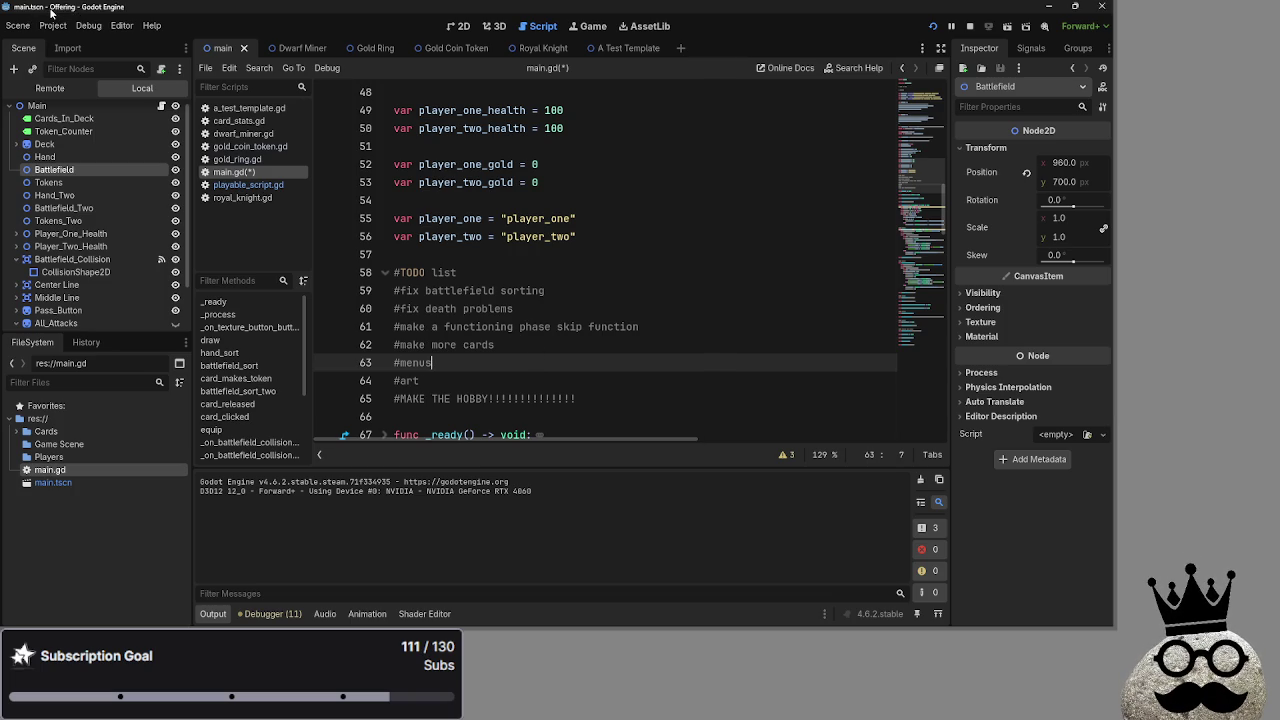
key("alt+Tab")
key("alt+Tab")
key("alt+Tab")
left_click(458, 26)
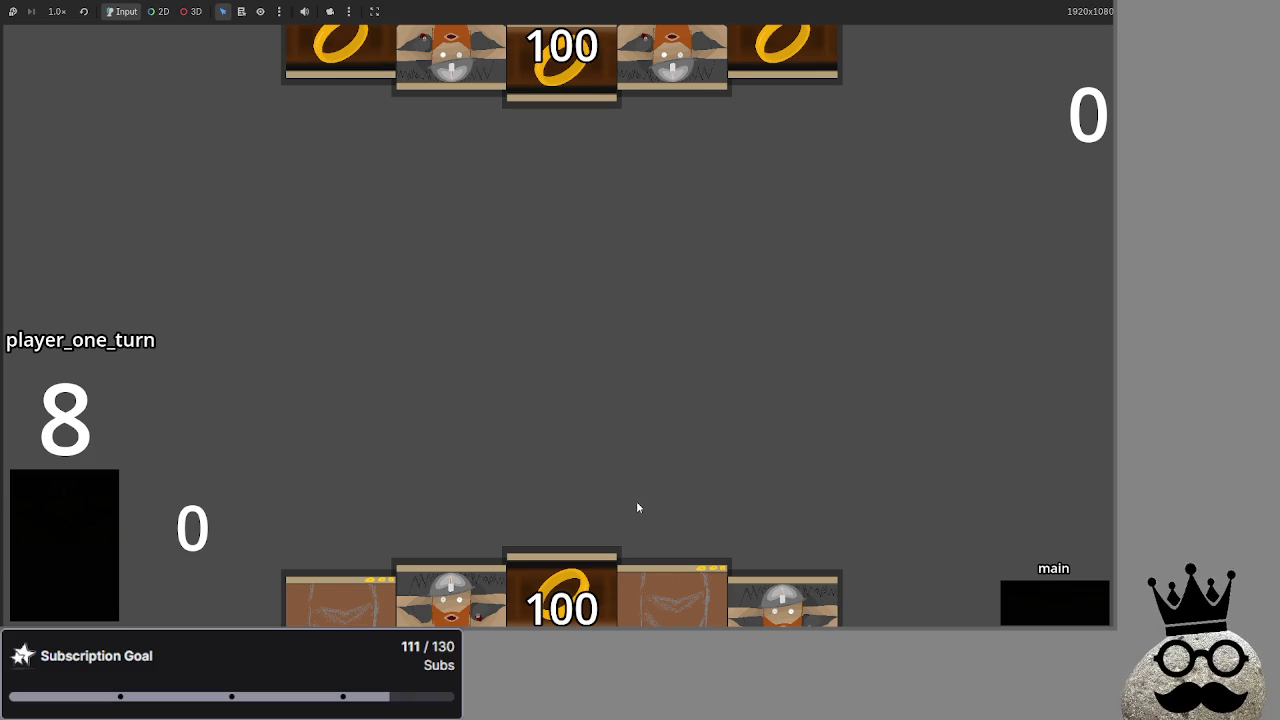
- Drag two hand cards onto the board in the running game, then close it with Alt+F4
mouse_move(677, 597)
left_mouse_down()
mouse_move(686, 400)
mouse_move(659, 372)
mouse_move(670, 352)
mouse_move(651, 345)
left_mouse_up()
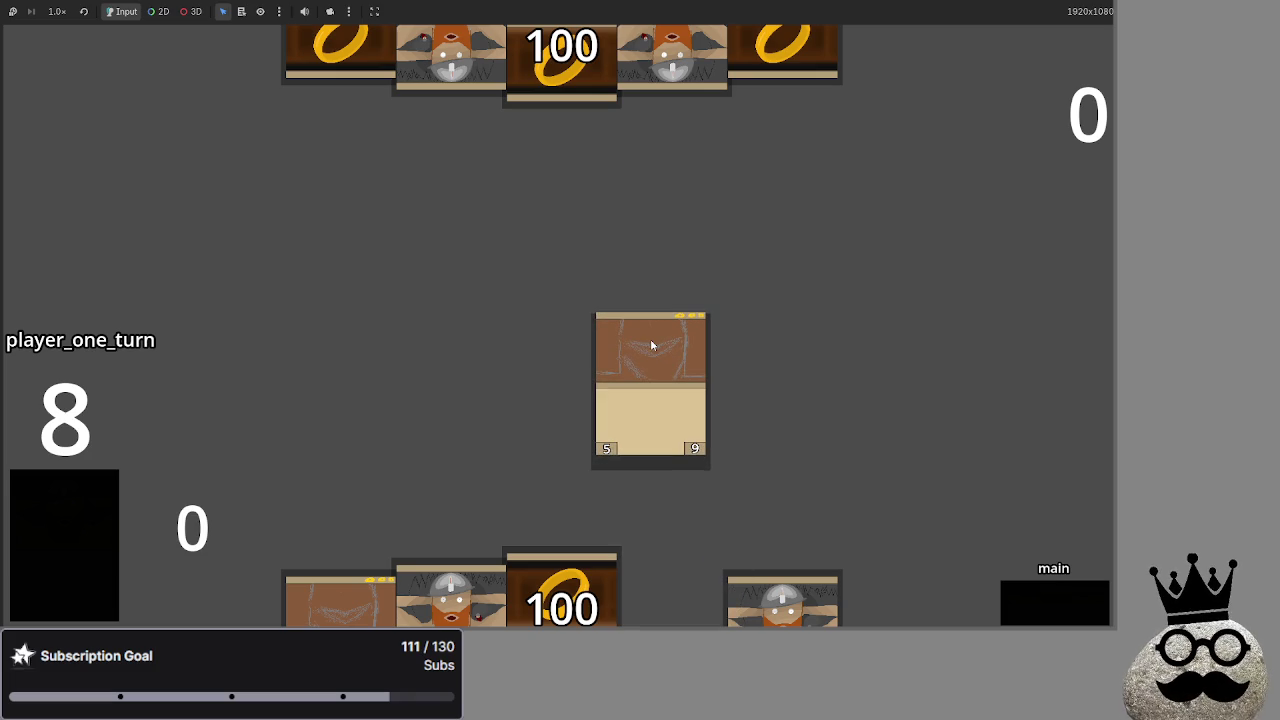
left_click_drag(651, 345, 614, 345)
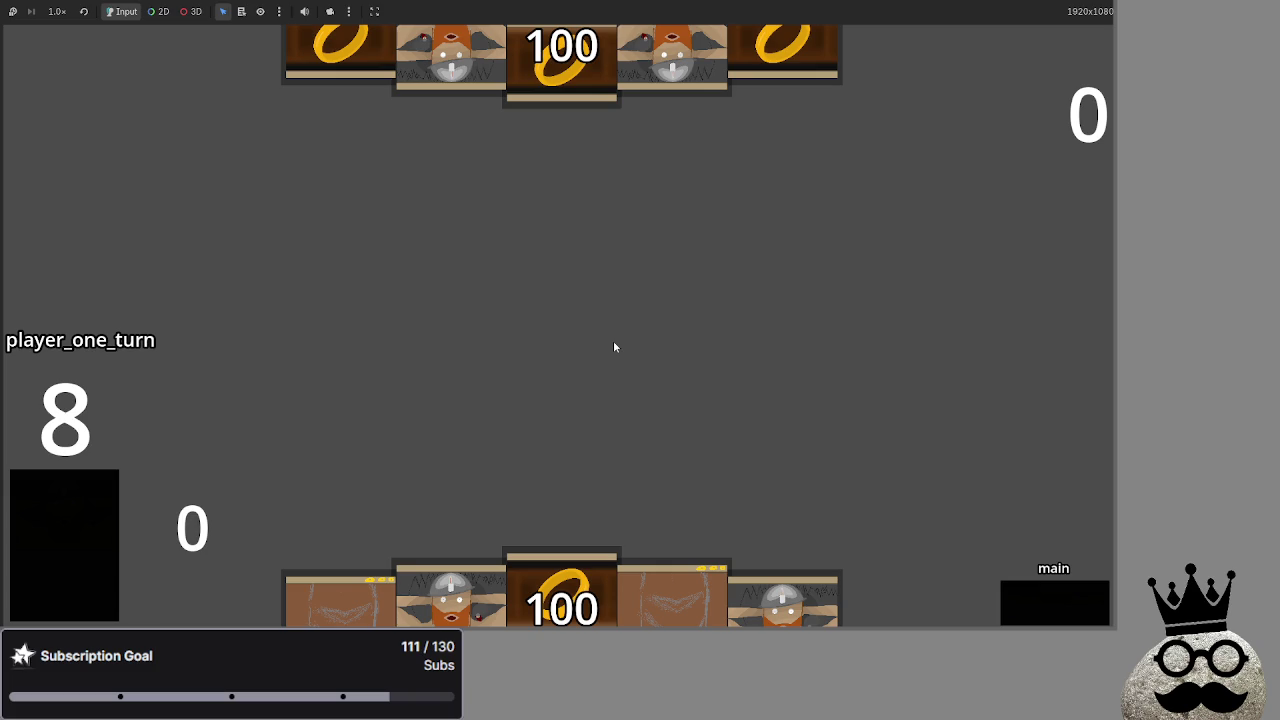
key("alt+Tab")
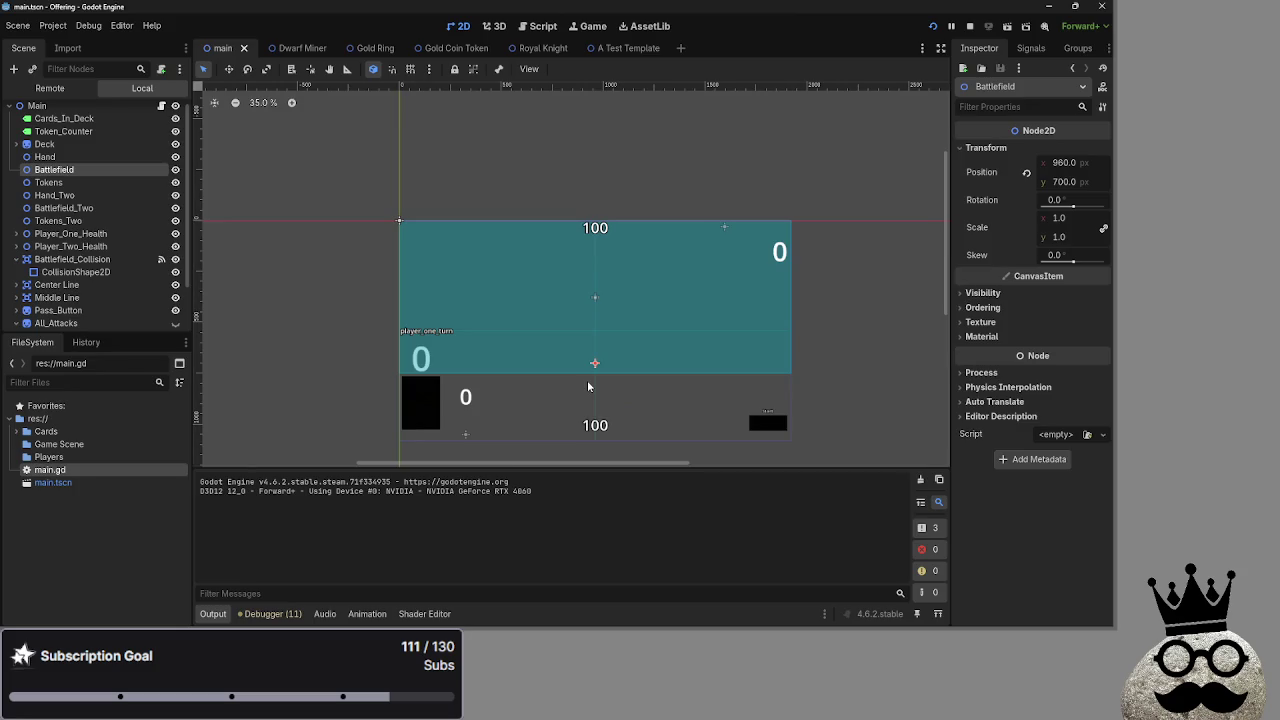
key("alt+Tab")
left_click_drag(562, 600, 582, 347)
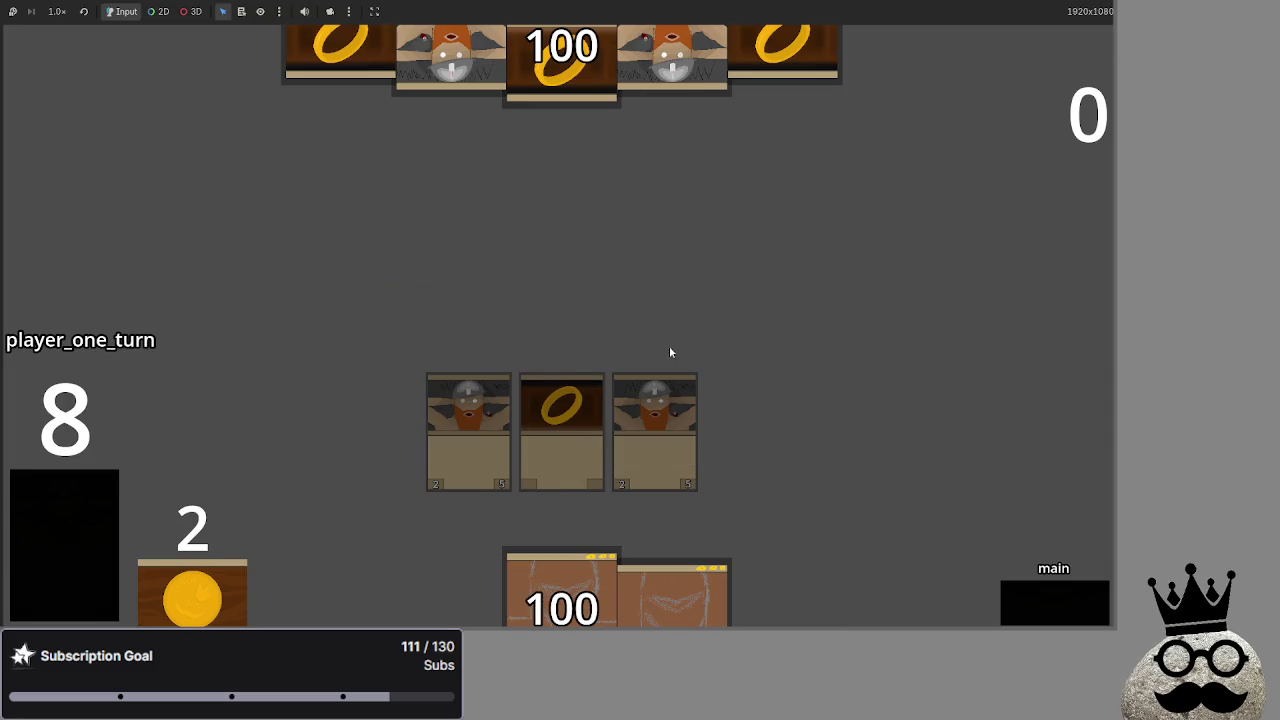
key("alt+F4")
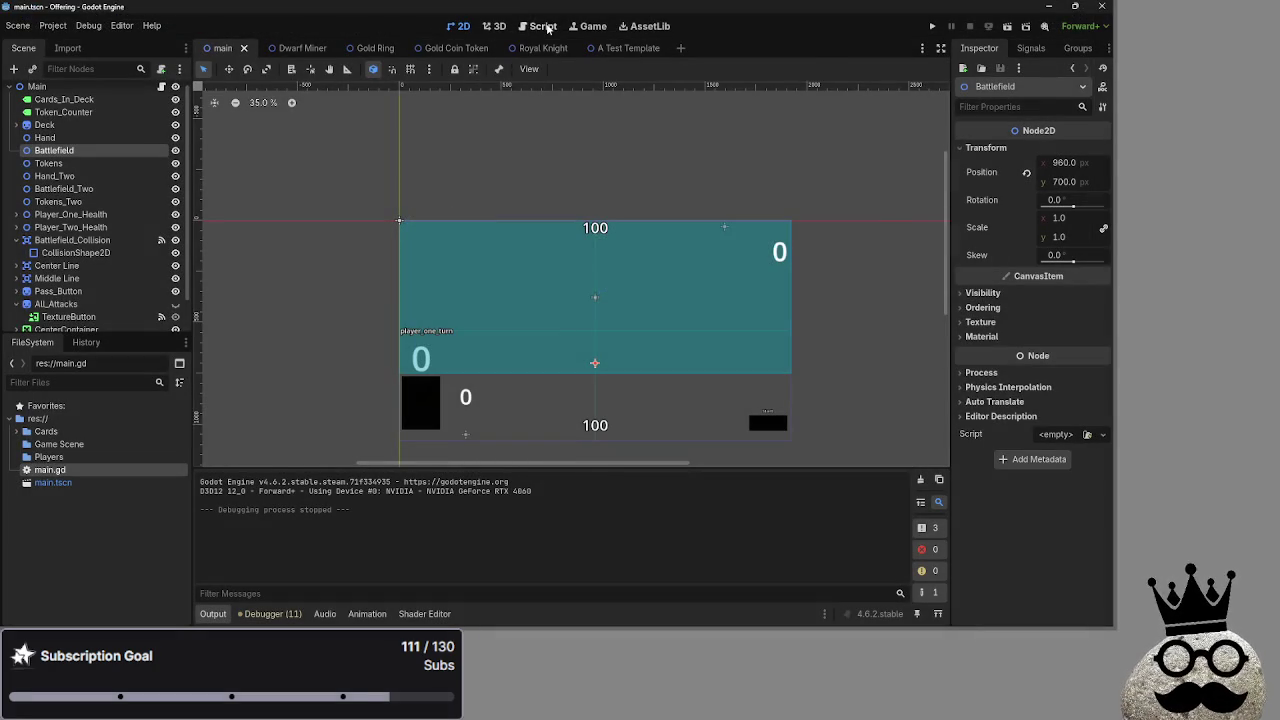
- Return to main.gd and select the first two TODO items
left_click(545, 29)
scroll(390, 196, "down", 2)
mouse_move(393, 181)
left_mouse_down()
mouse_move(396, 195)
mouse_move(574, 203)
left_mouse_up()
- Add a space after the # in each of the six TODO items
left_click(574, 203)
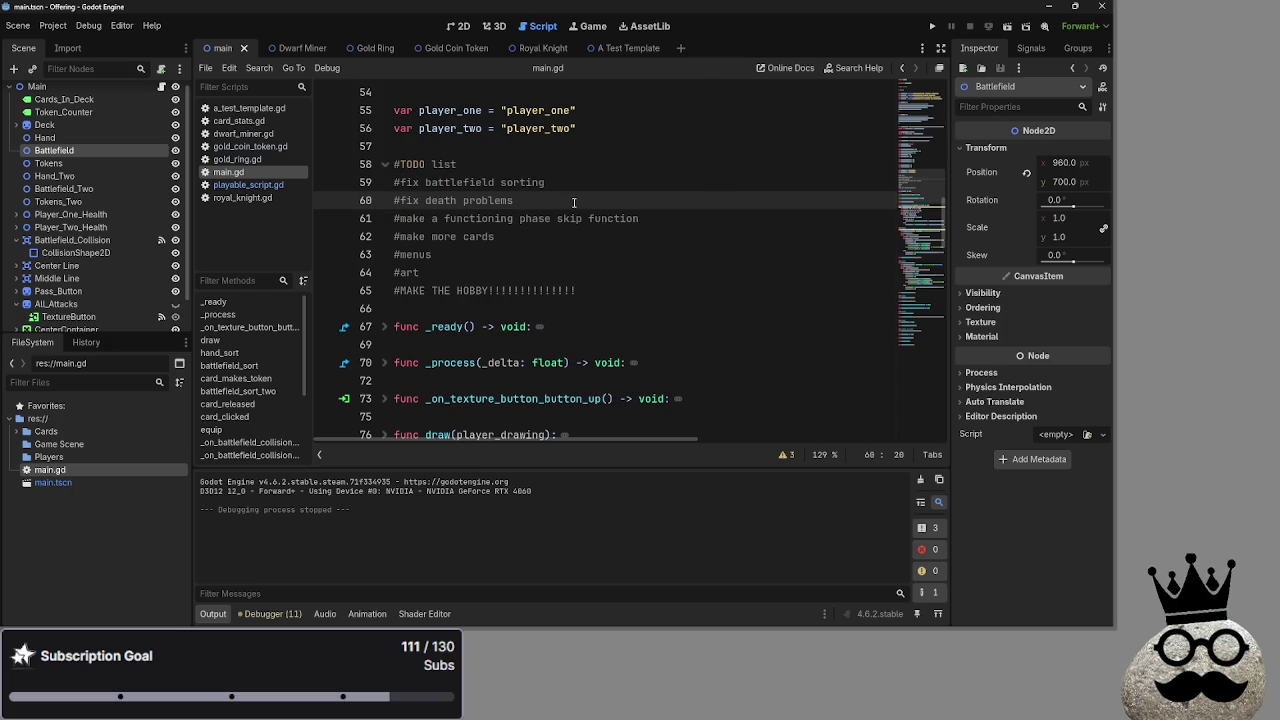
left_click(400, 182)
left_click(400, 200, "alt")
left_click(397, 219)
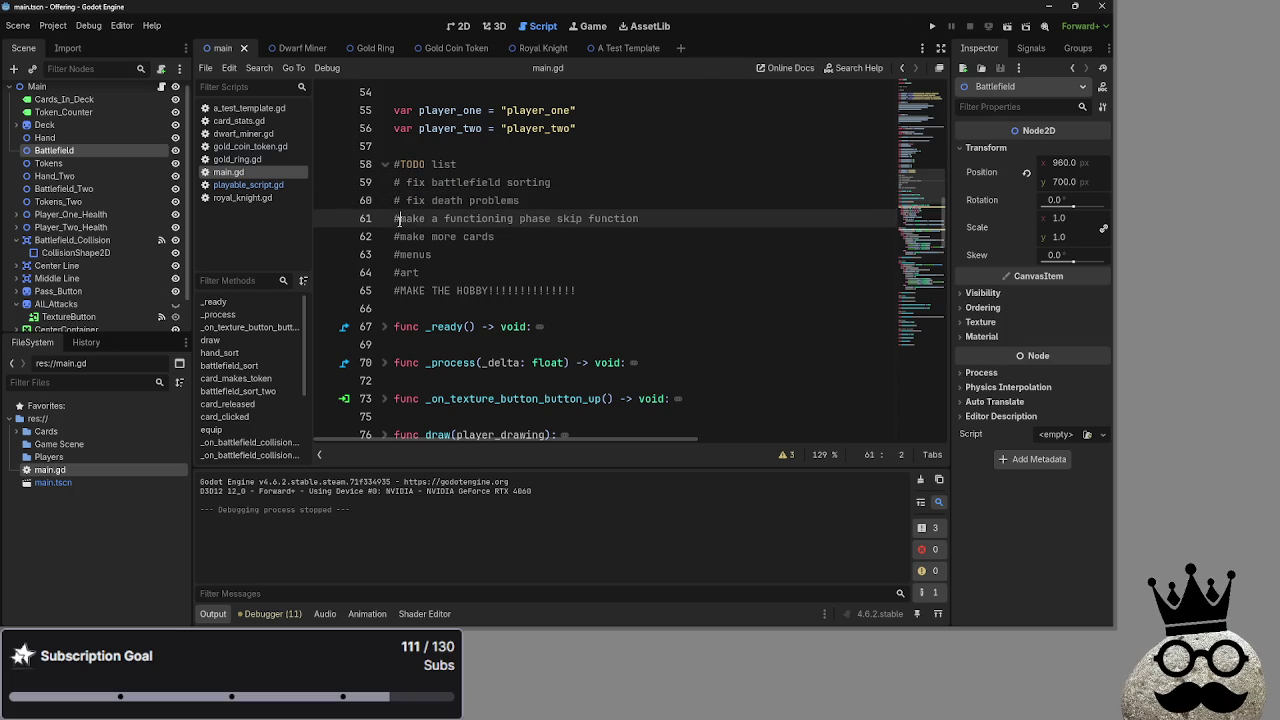
left_click(397, 237)
left_click(397, 255)
left_click(397, 273)
left_click(397, 291)
left_click(534, 272)
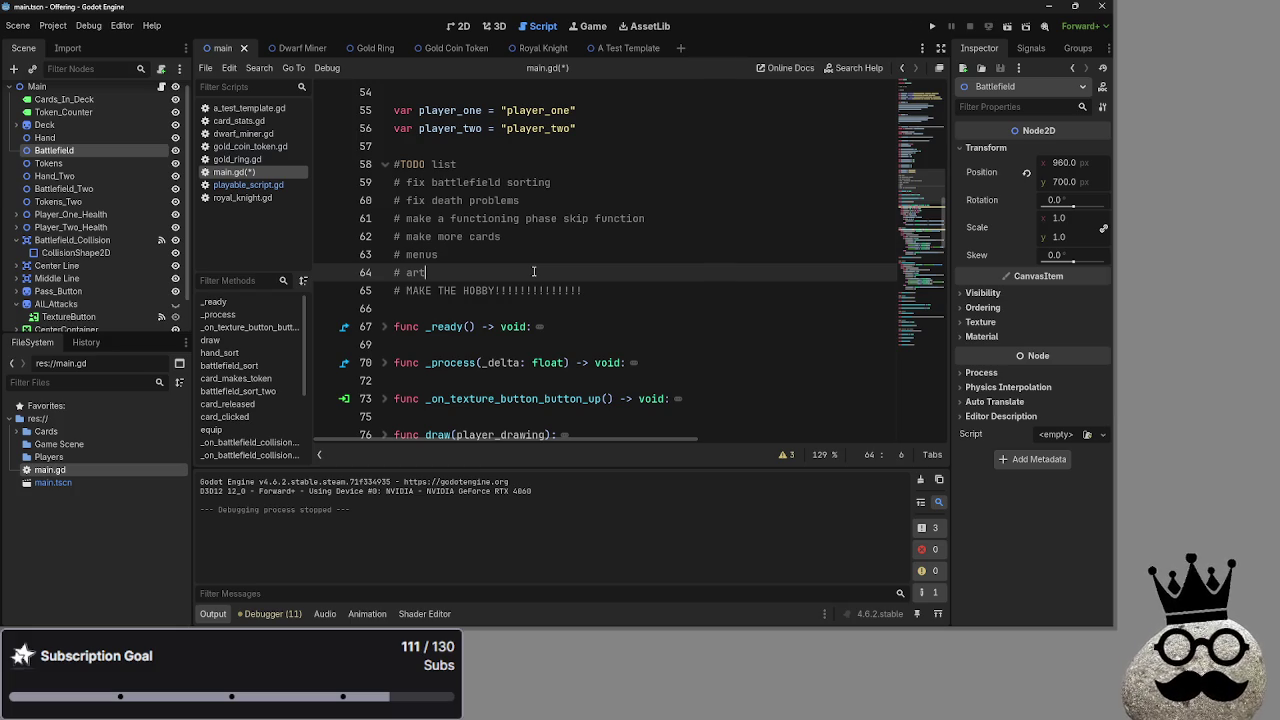
- Select and adjust the selection on the 'fix death problems' item text
mouse_move(520, 200)
left_mouse_down()
mouse_move(390, 200)
mouse_move(404, 200)
left_mouse_up()
left_click(613, 200)
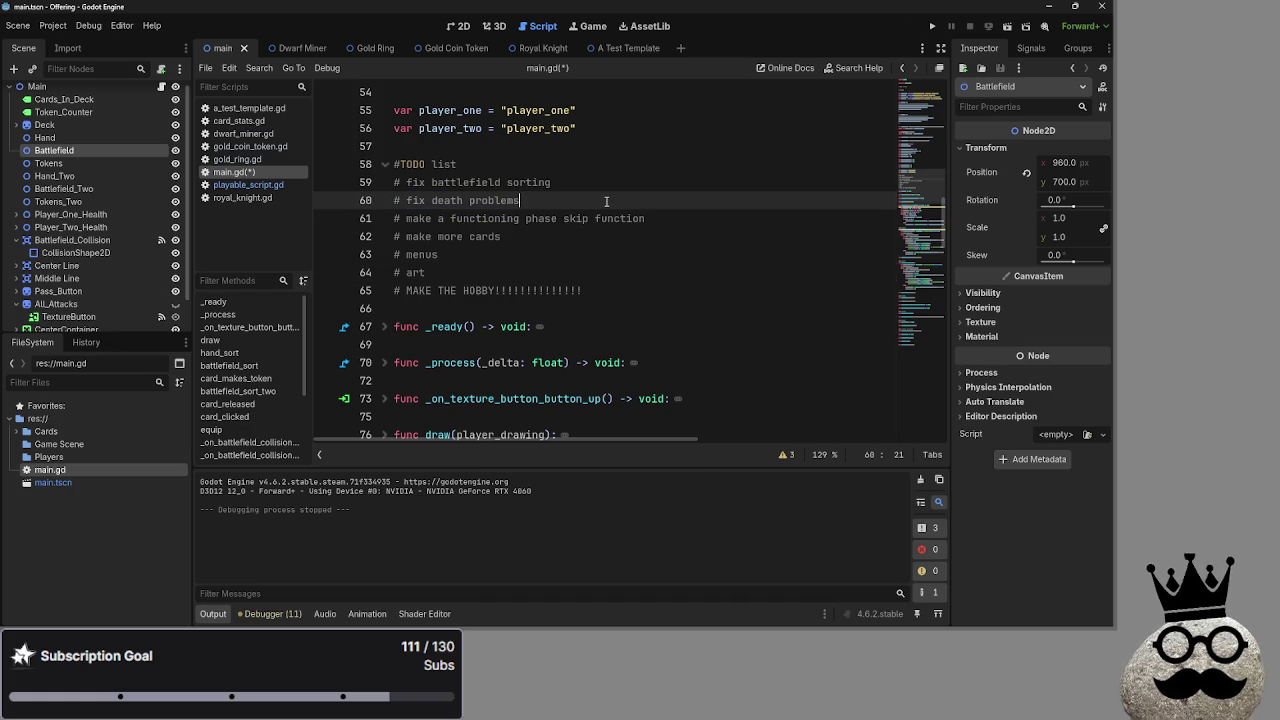
left_click_drag(606, 200, 394, 200)
left_click(581, 202)
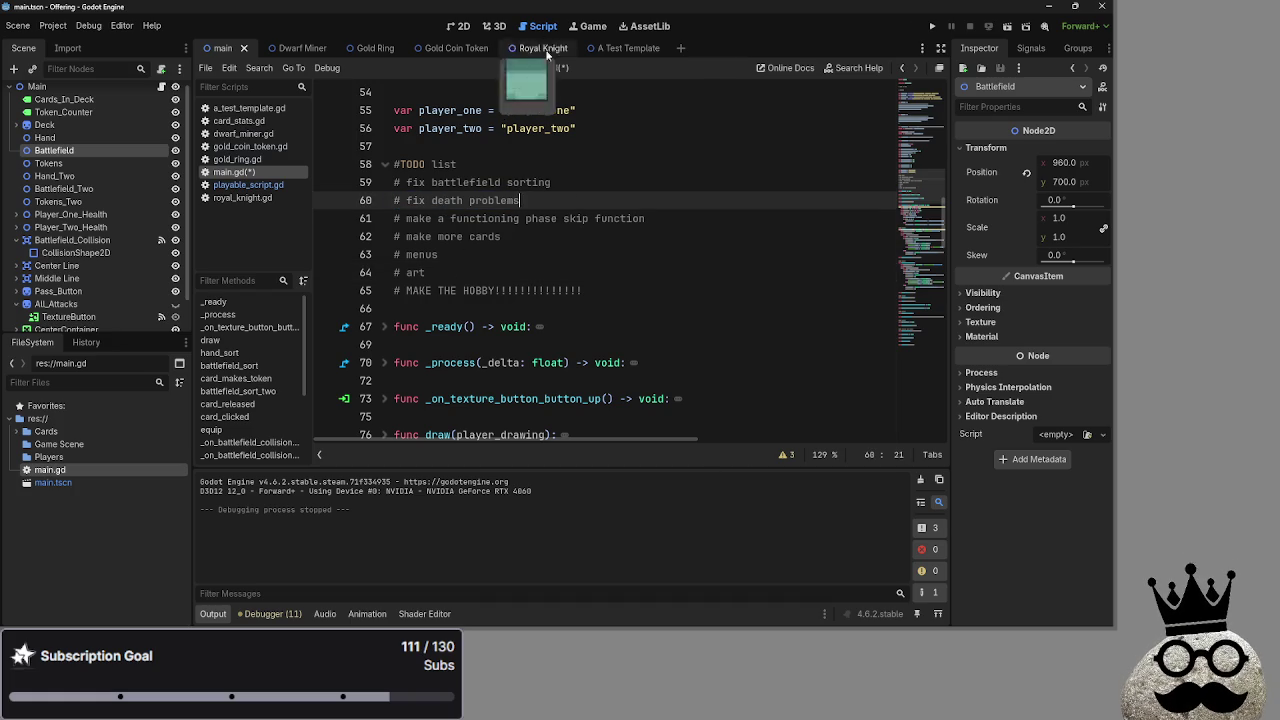
left_click_drag(520, 200, 405, 200)
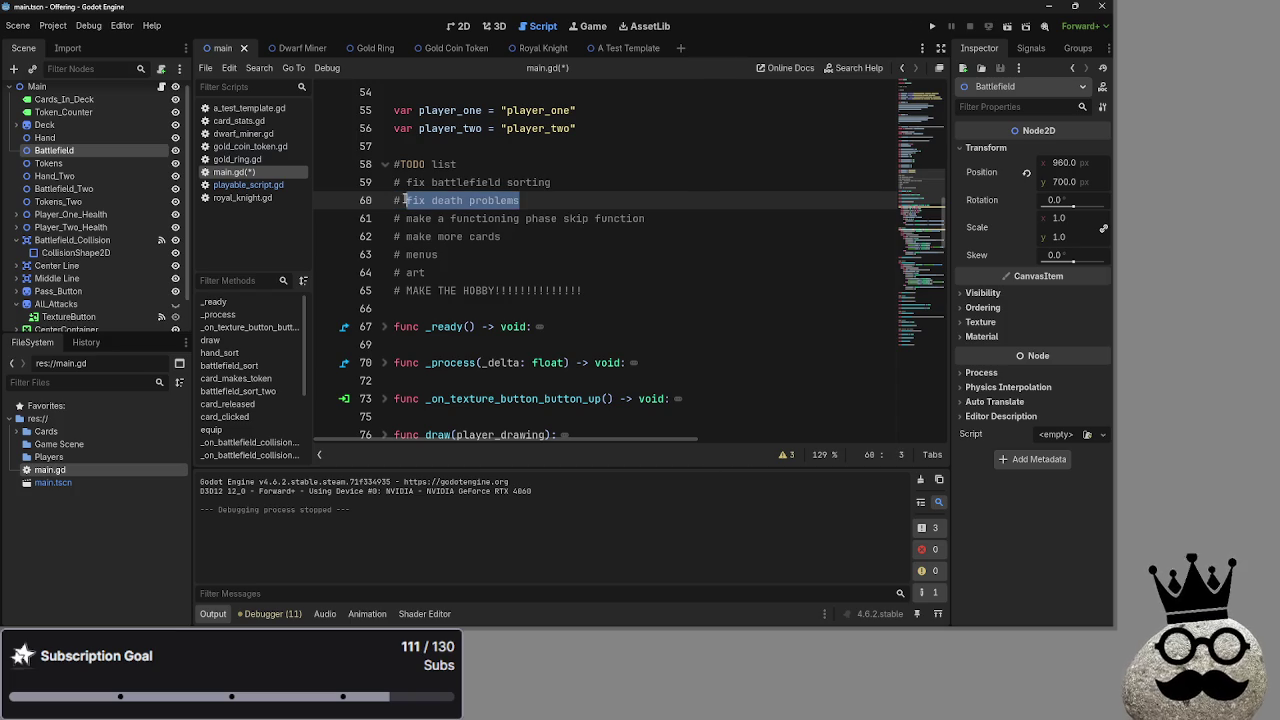
left_click(550, 199)
key("shift+Home")
key("shift+Right")
key("shift+Right")
key("shift+Right")
left_click(558, 199)
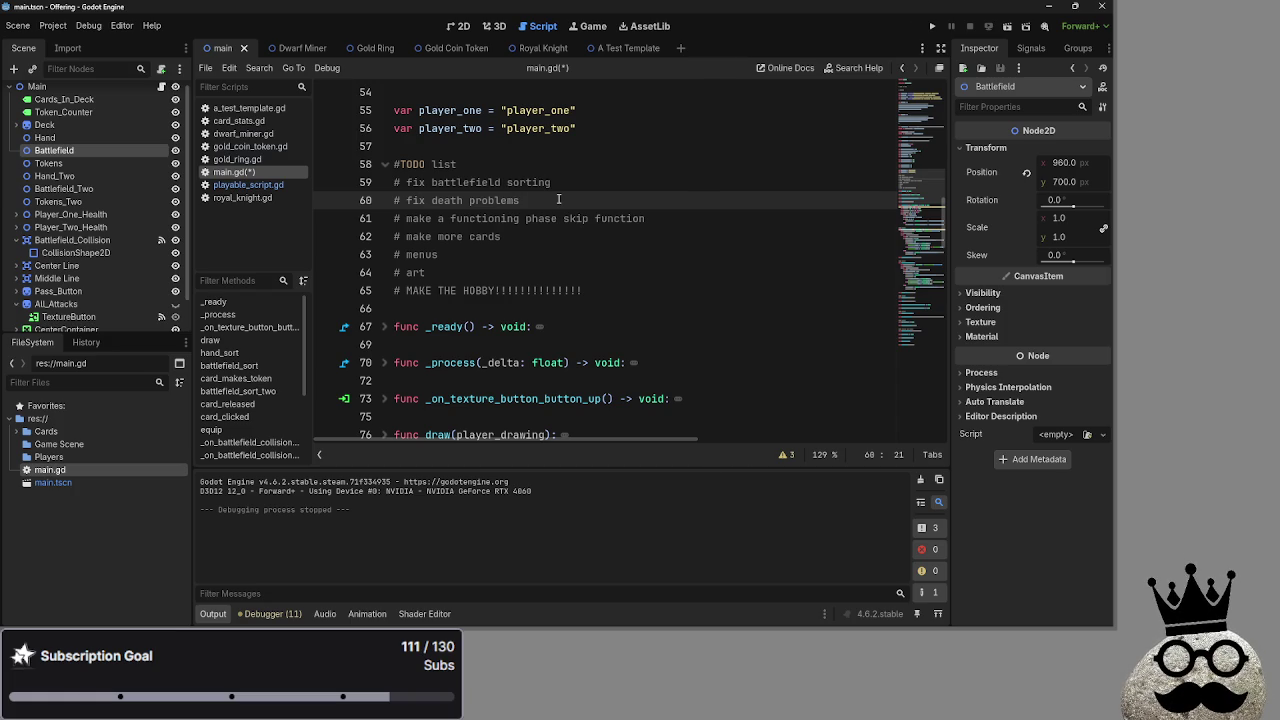
- Move the phase skip function item to just below #TODO list and remove the leftover blank line
left_click(457, 184)
key("End")
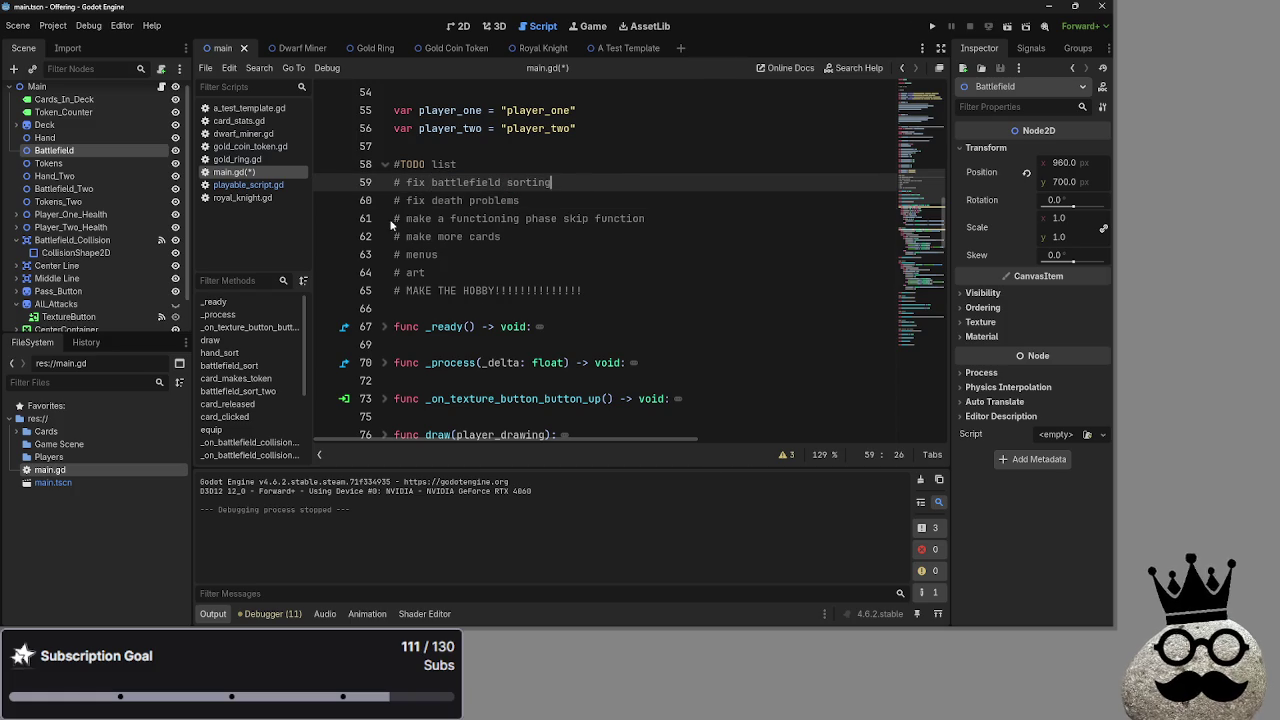
left_click_drag(646, 218, 360, 224)
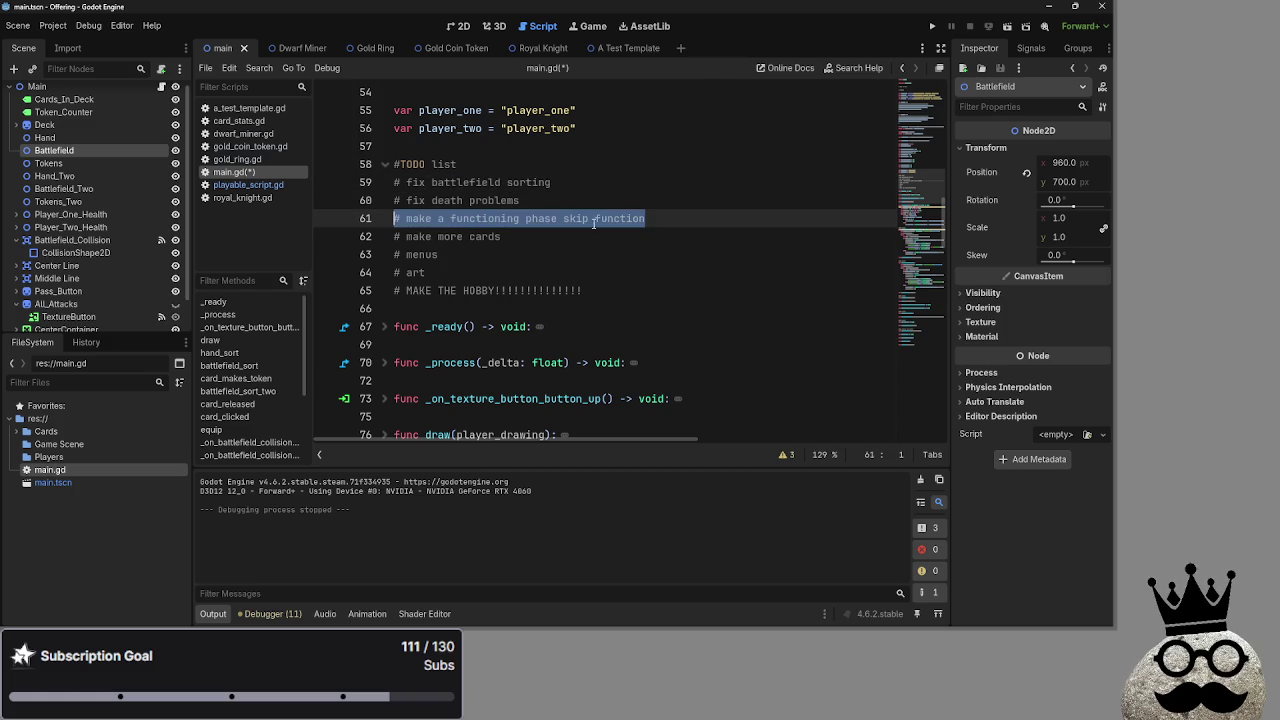
left_click(622, 180)
left_click(620, 168)
key("Return")
left_click_drag(650, 236, 394, 236)
mouse_move(500, 236)
left_mouse_down()
mouse_move(540, 190)
mouse_move(396, 182)
left_mouse_up()
left_click(436, 240)
key("BackSpace")
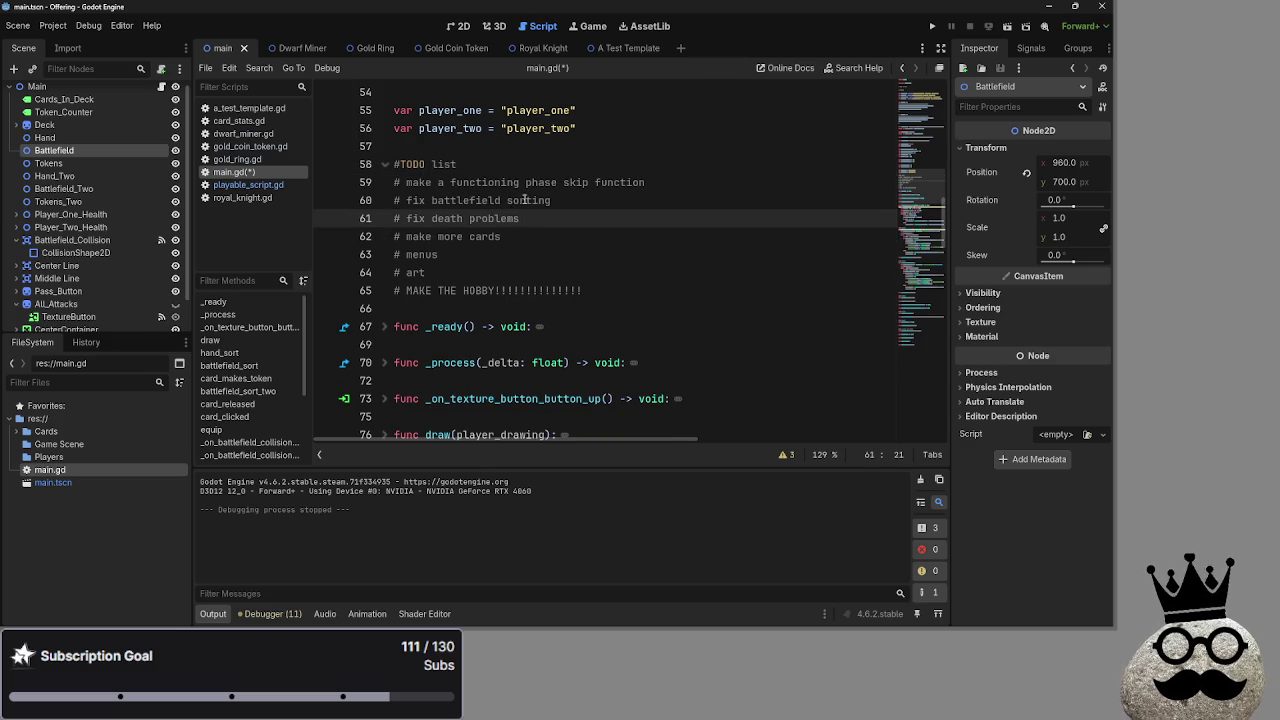
key("Up")
- Step the caret through the remaining TODO items: make more cards, menus and art
double_click(430, 182)
left_click(428, 218)
mouse_move(396, 237)
left_mouse_down()
mouse_move(520, 237)
mouse_move(394, 237)
left_mouse_up()
left_click(520, 237)
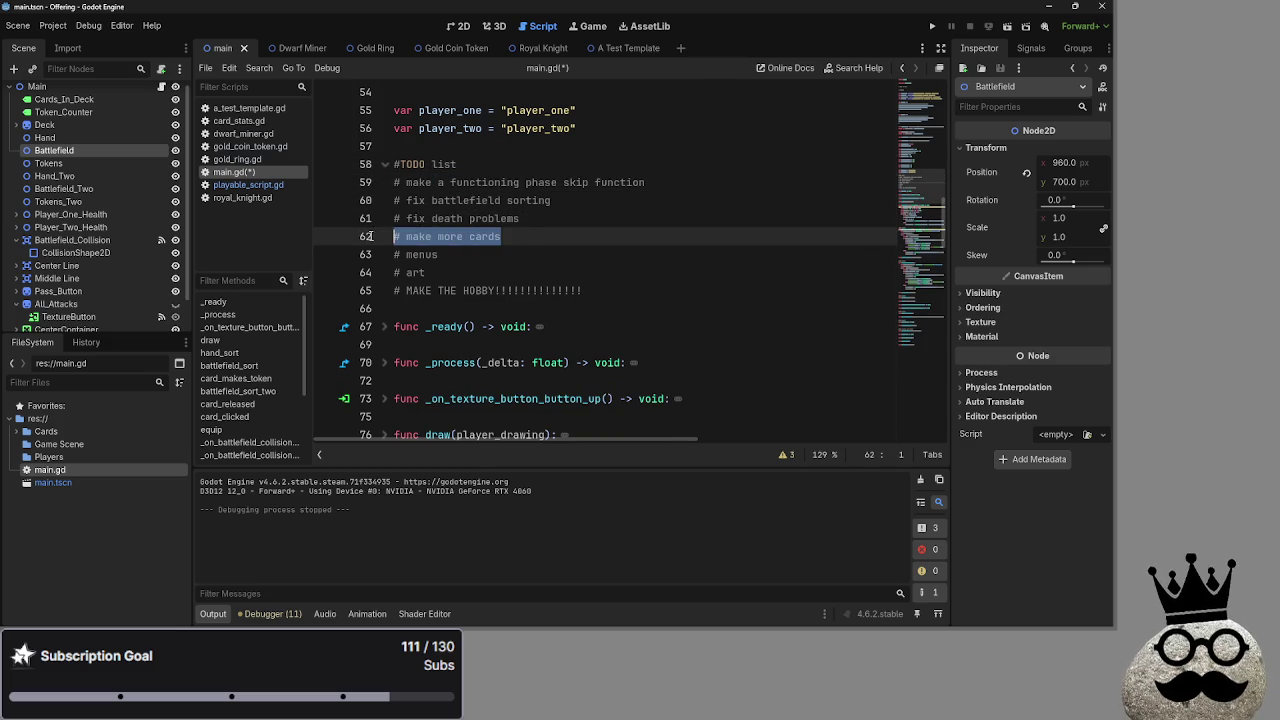
left_click(534, 247)
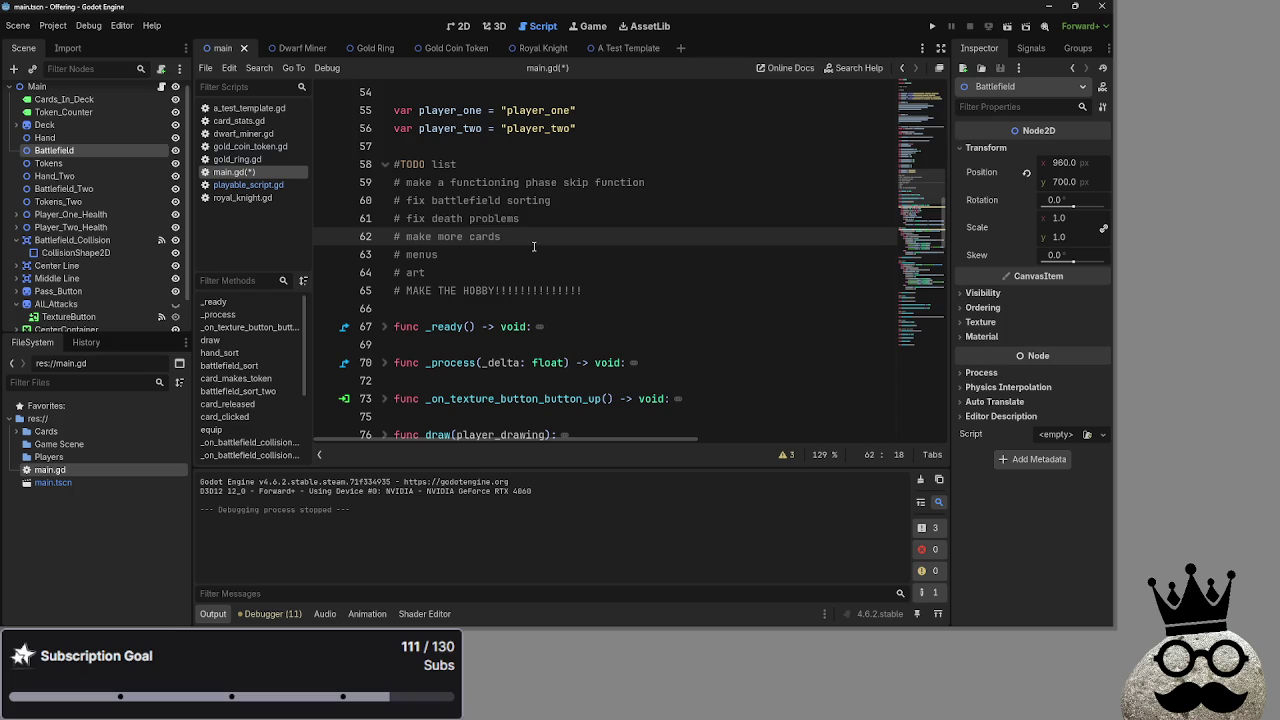
left_click(528, 255)
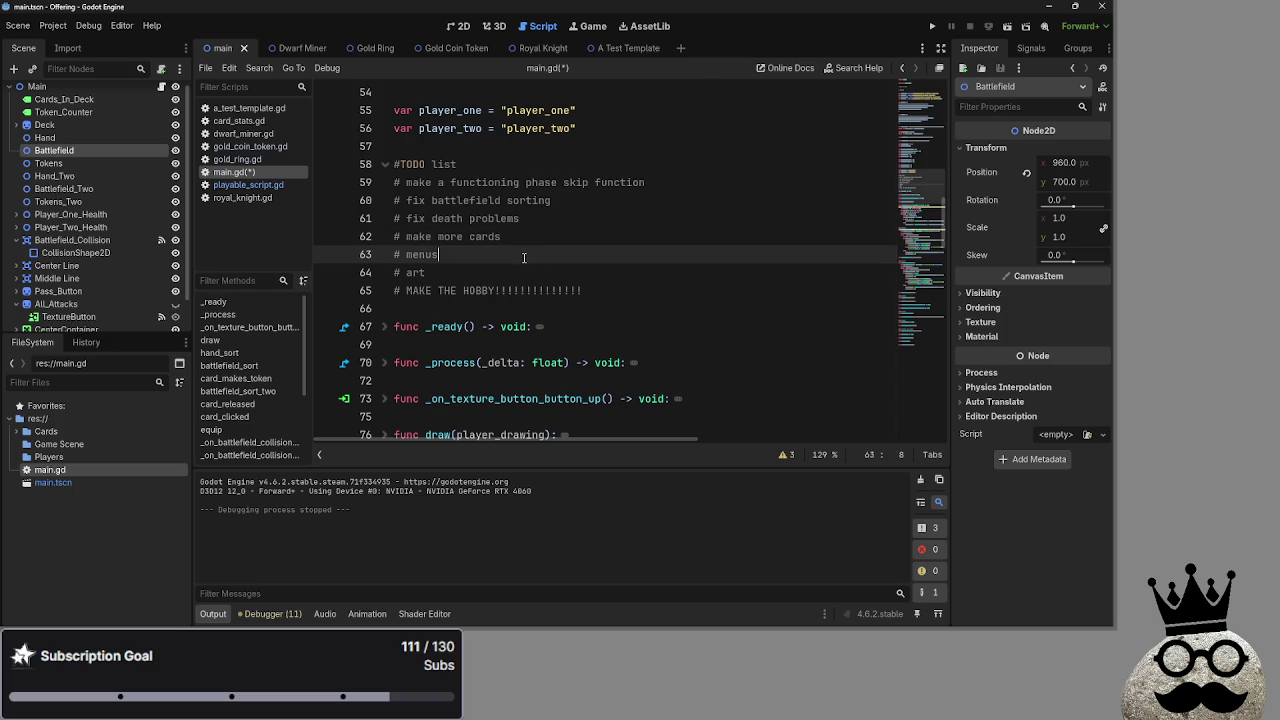
key("Down")
key("Up")
key("Up")
key("Down")
key("Up")
key("Down")
key("Down")
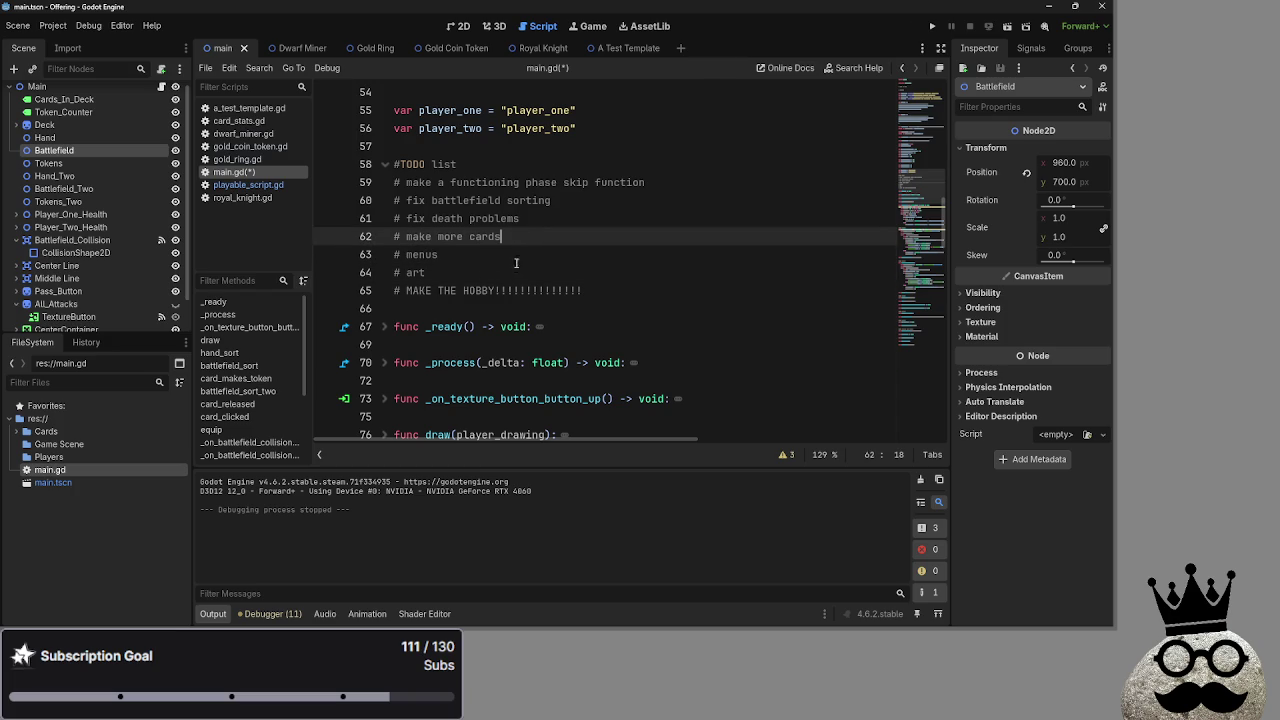
key("Up")
key("Down")
key("Up")
key("Down")
key("Down")
key("Up")
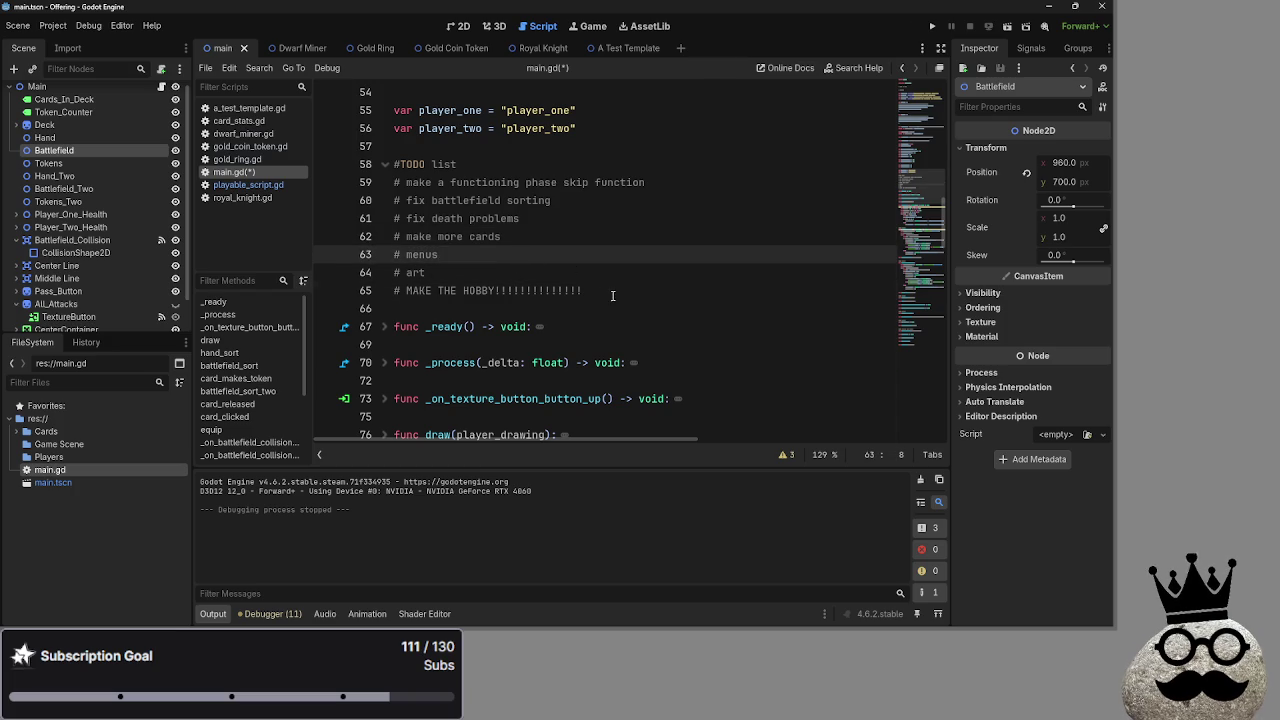
key("Up")
key("Down")
key("Up")
key("Up")
key("Down")
key("Up")
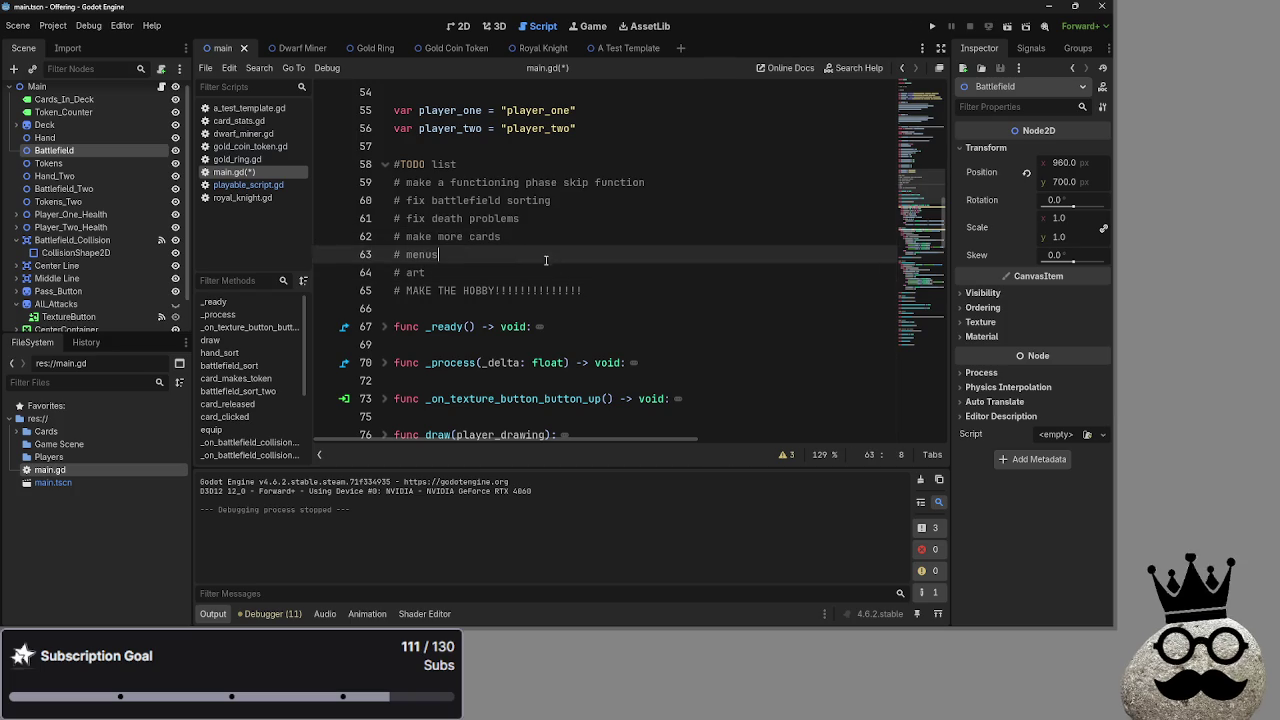
key("Down")
key("Down")
key("Up")
key("Up")
key("Down")
key("Down")
key("Up")
key("Down")
key("Up")
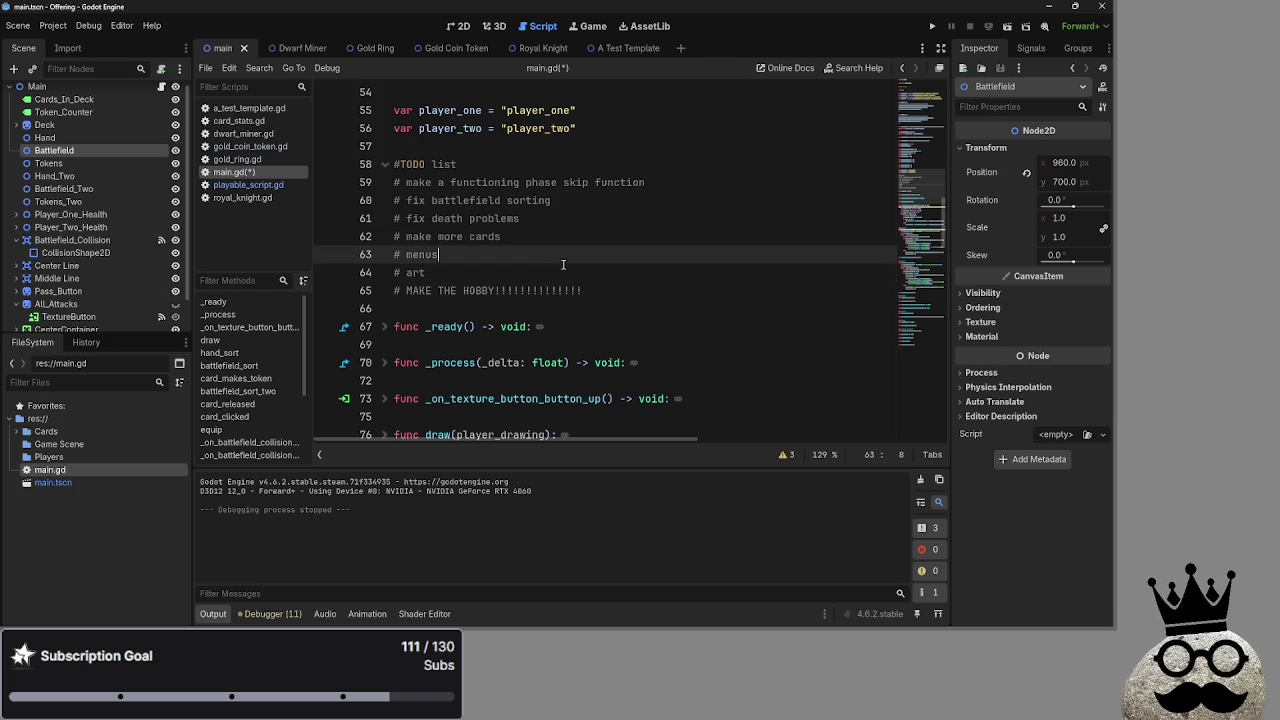
key("Down")
key("Up")
key("Up")
key("Down")
key("Down")
key("Up")
key("Up")
key("Down")
key("Down")
key("Up")
key("Up")
key("Down")
key("Down")
key("Up")
key("Down")
key("Up")
key("Down")
key("Up")
key("Up")
key("Down")
key("Down")
key("Up")
key("Up")
key("Down")
key("Down")
key("Up")
key("Up")
key("Down")
key("Down")
key("Up")
key("Up")
key("Down")
key("Up")
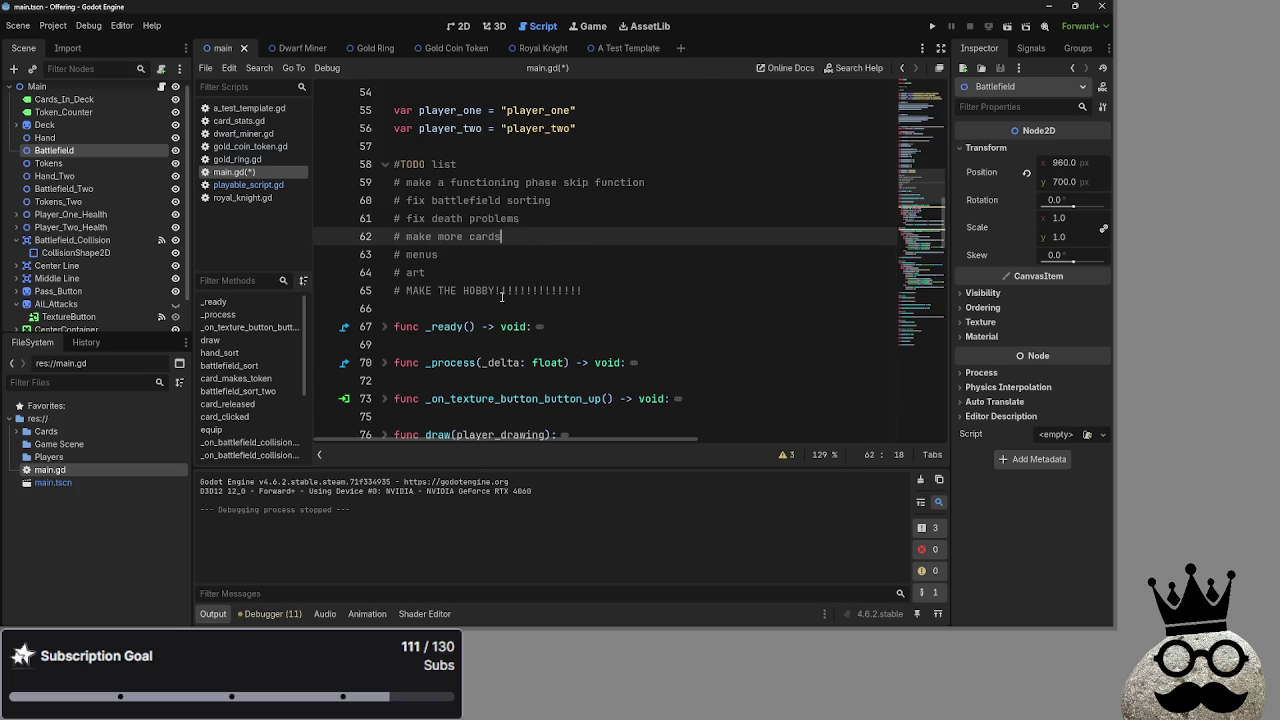
mouse_move(868, 612)
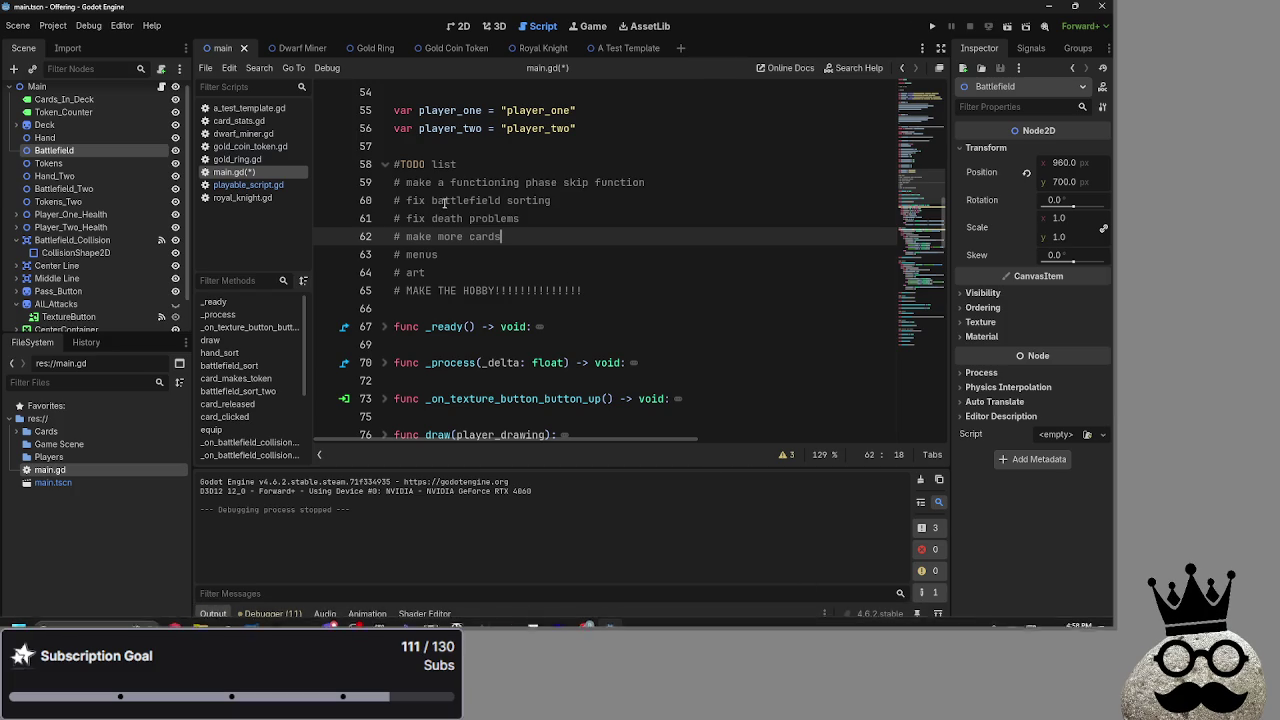
- Scroll main.gd to the #TODO list, briefly switching windows and back to Godot
scroll(486, 261, "down", 10)
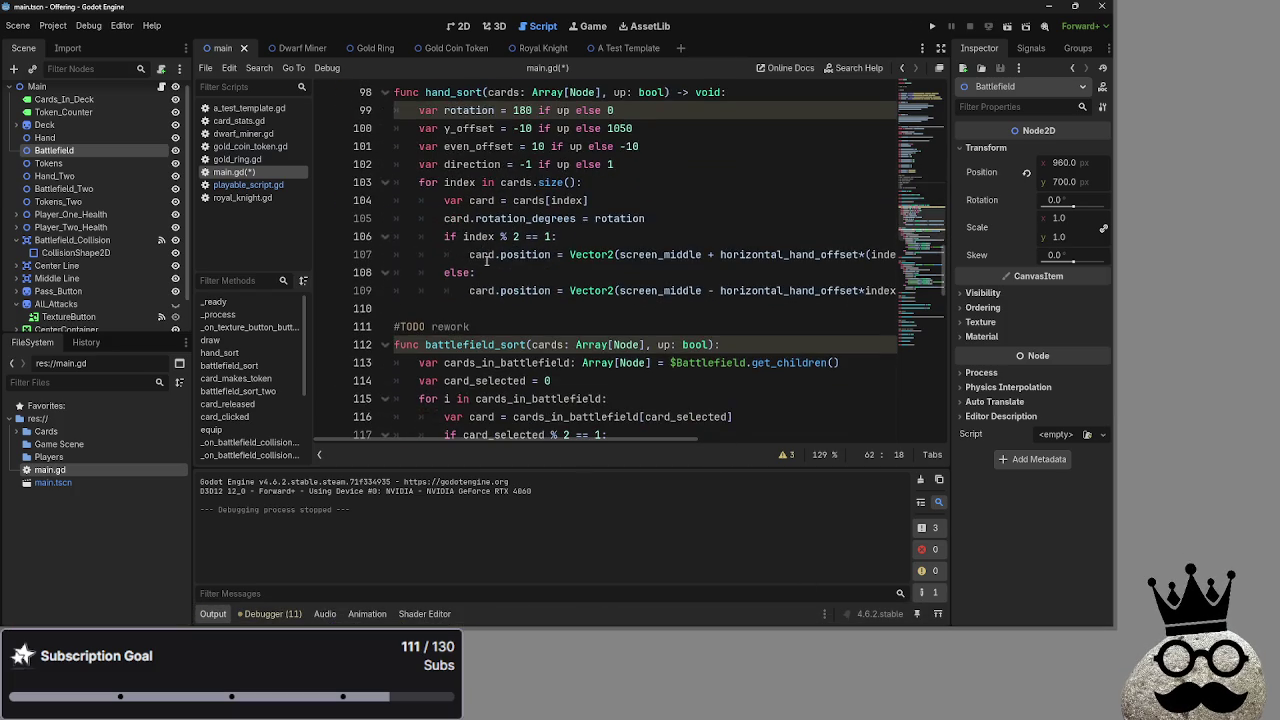
scroll(486, 261, "down", 3)
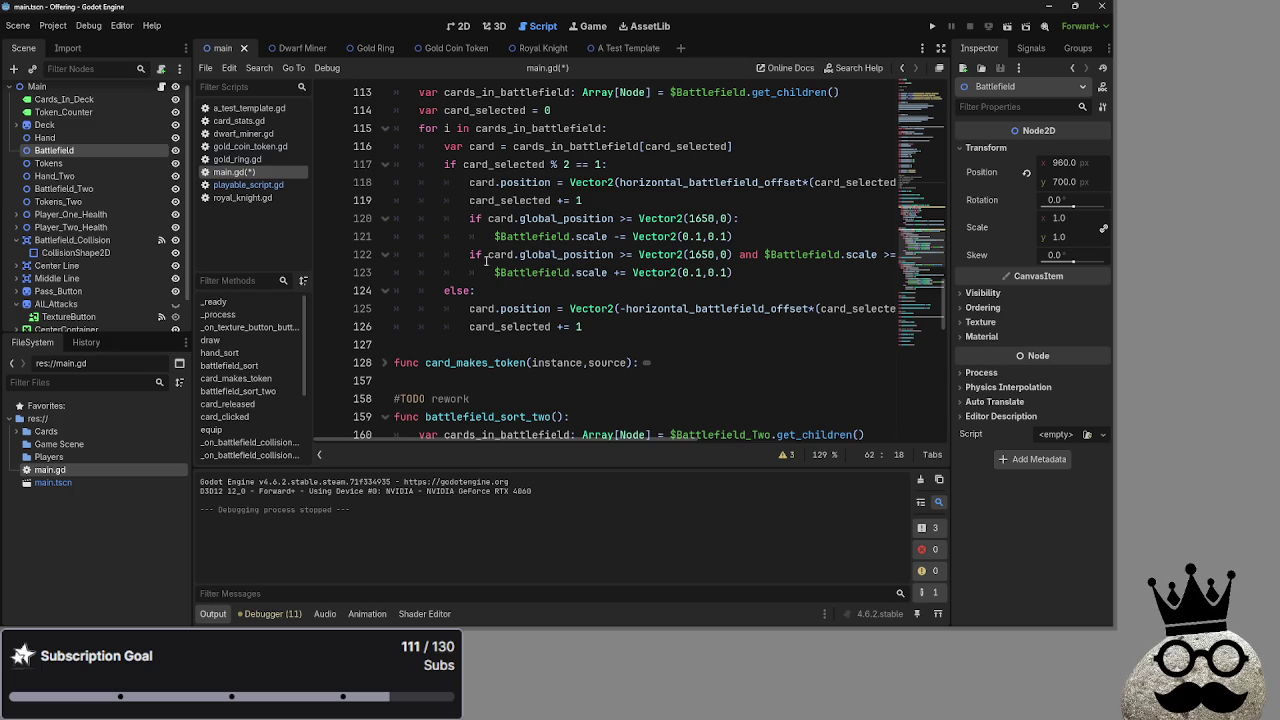
key("alt+Tab")
key("alt+Tab")
left_click(838, 590)
scroll(643, 199, "up", 20)
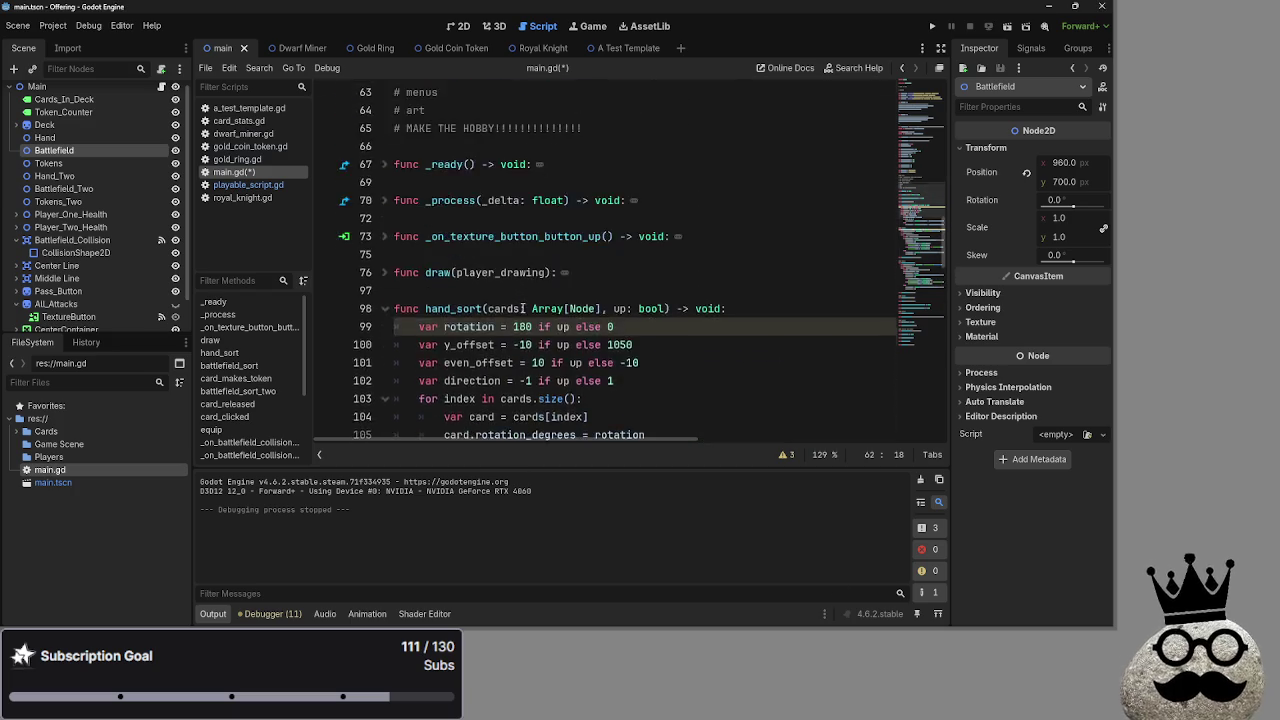
scroll(522, 310, "up", 5)
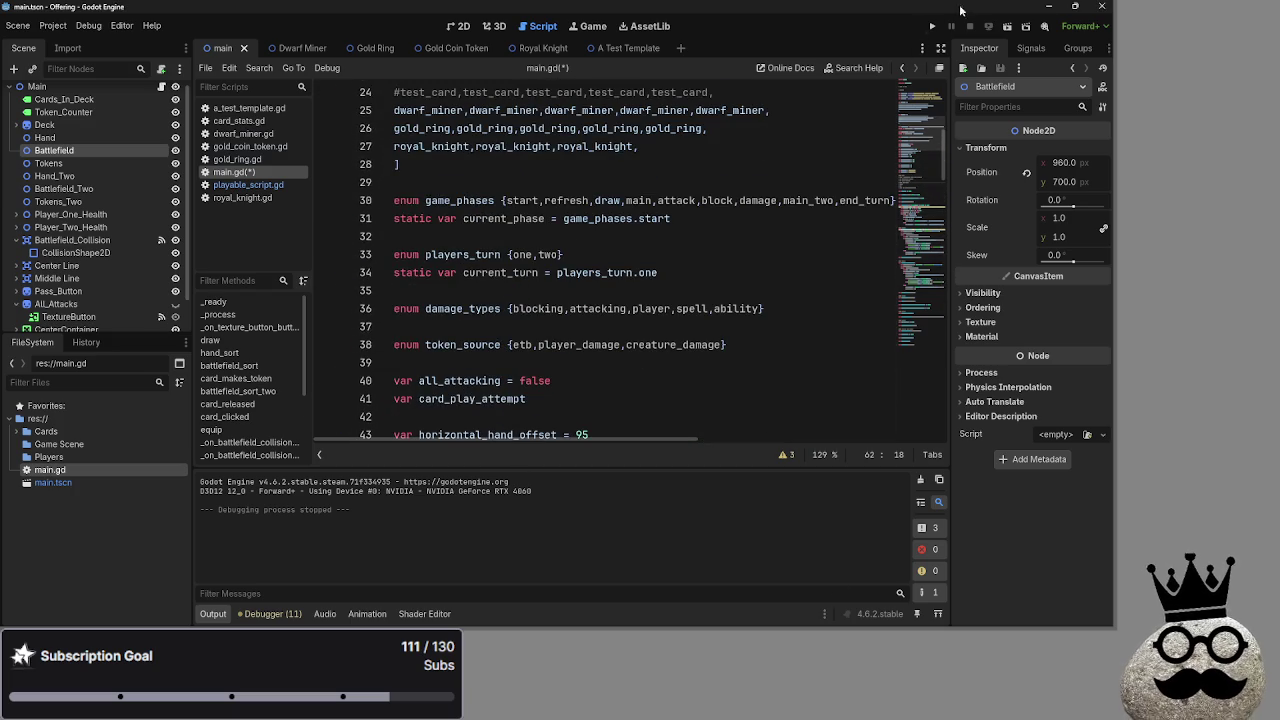
scroll(560, 290, "up", 8)
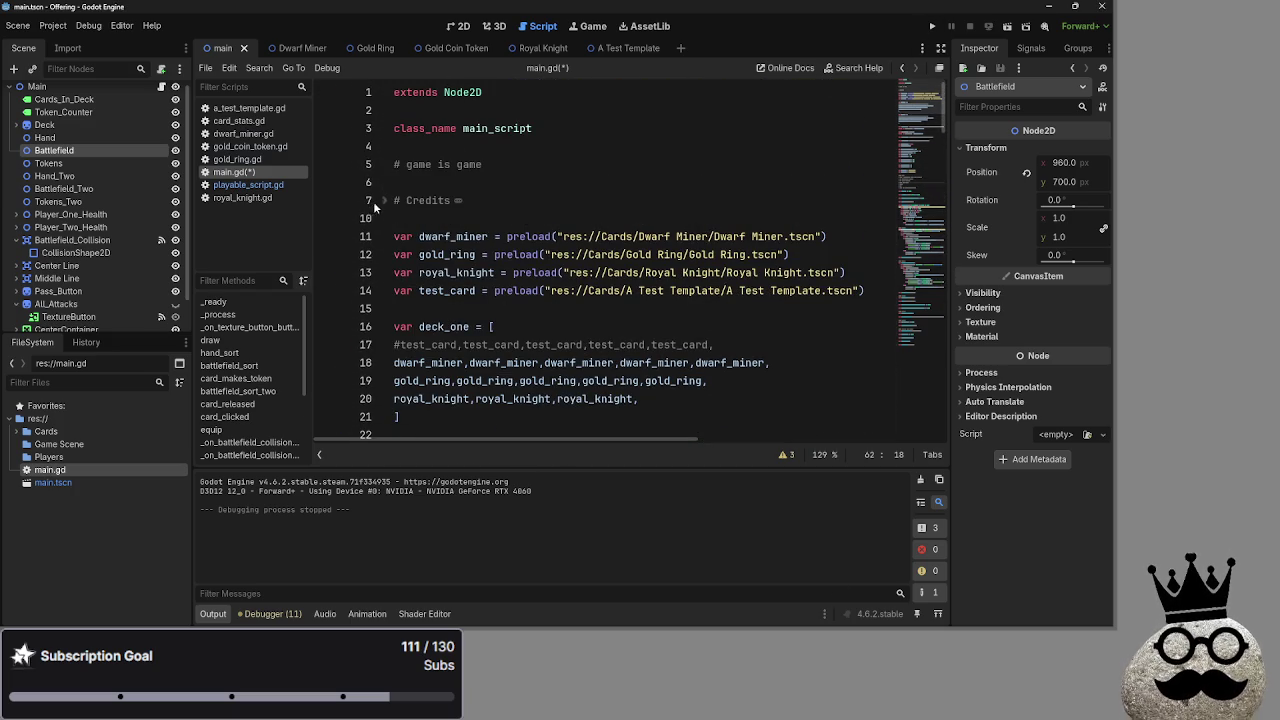
scroll(400, 230, "down", 10)
scroll(411, 240, "down", 8)
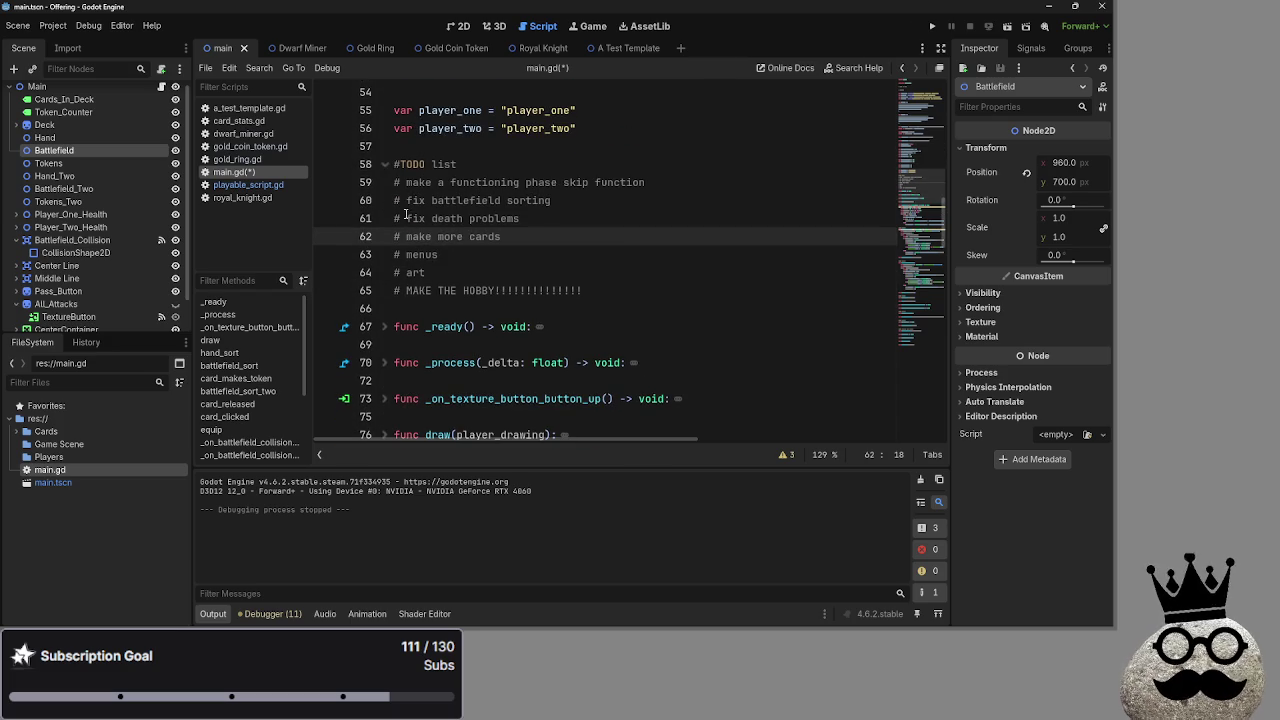
- Select through the phase skip, battlefield sorting, death problems and art items, then run the game
left_click(666, 177)
key("shift+Home")
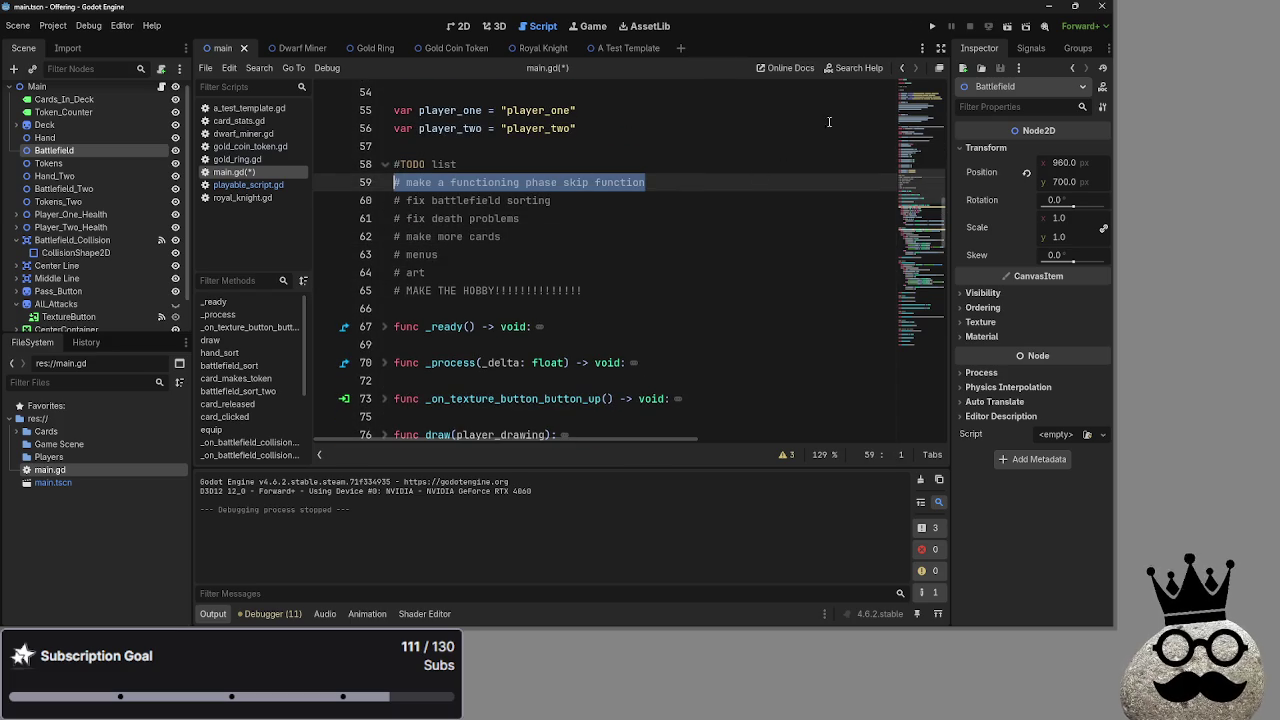
left_click(755, 194)
left_click_drag(613, 200, 395, 200)
left_click(555, 205)
left_click_drag(532, 219, 356, 218)
left_click(550, 218)
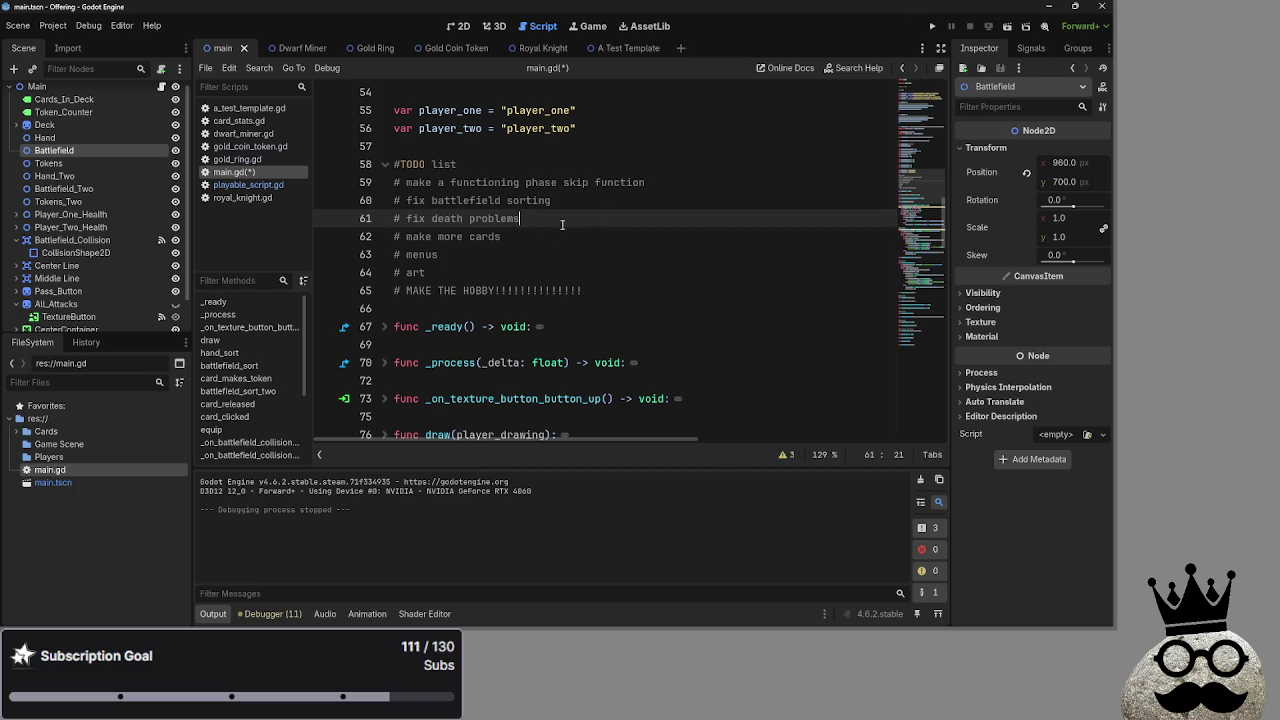
key("Up")
key("End")
key("shift+Right")
left_click(556, 234)
key("Down")
key("Down")
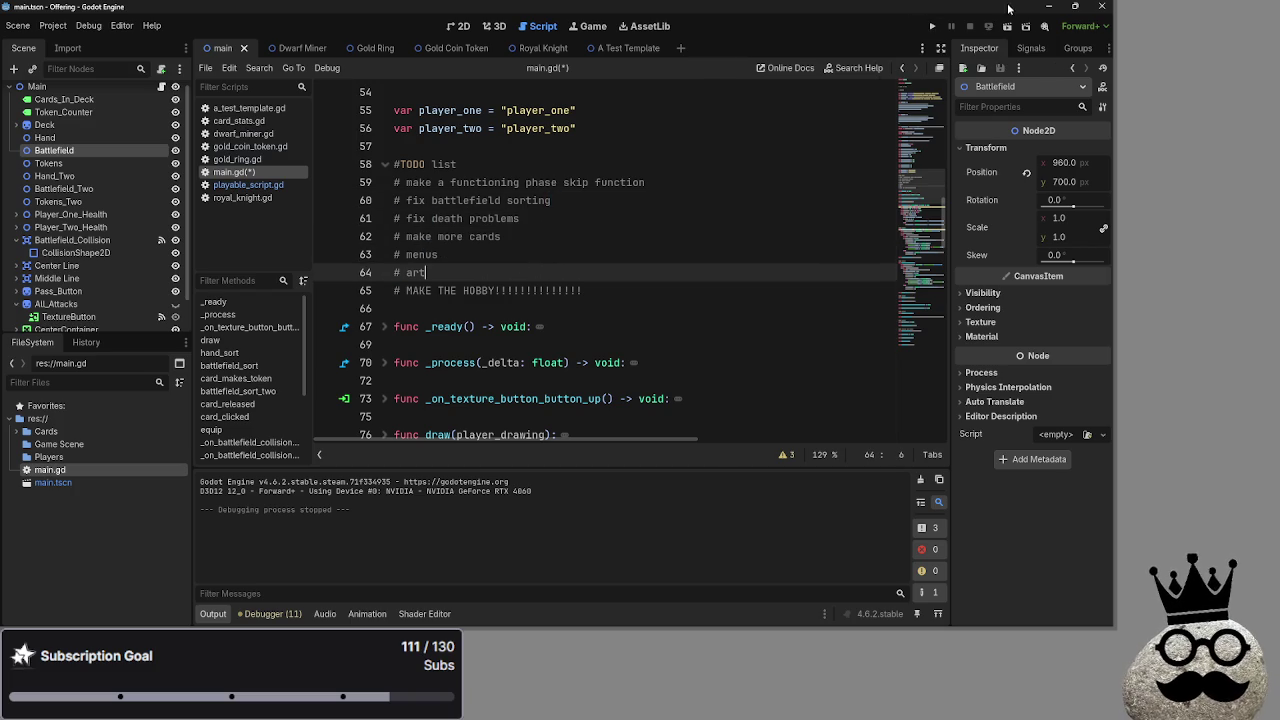
left_click(933, 27)
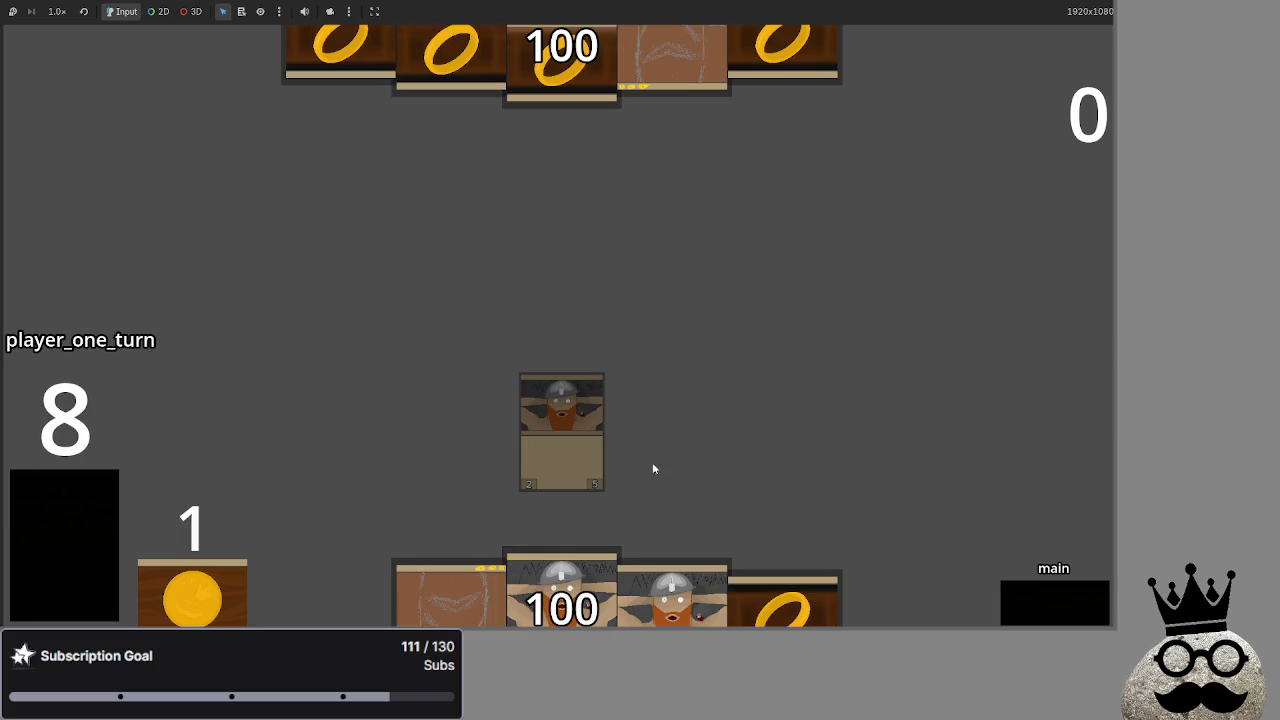
- Play the ring, dwarf and brown cards onto player one's battlefield, then close the game with F8
mouse_move(450, 590)
left_mouse_down()
mouse_move(652, 314)
mouse_move(658, 361)
mouse_move(684, 264)
left_mouse_up()
left_click(557, 538)
mouse_move(476, 547)
left_mouse_down()
mouse_move(449, 306)
mouse_move(490, 404)
left_mouse_up()
mouse_move(560, 590)
left_mouse_down()
mouse_move(550, 230)
mouse_move(608, 517)
left_mouse_up()
mouse_move(608, 575)
left_mouse_down()
mouse_move(720, 257)
mouse_move(872, 308)
mouse_move(854, 366)
left_mouse_up()
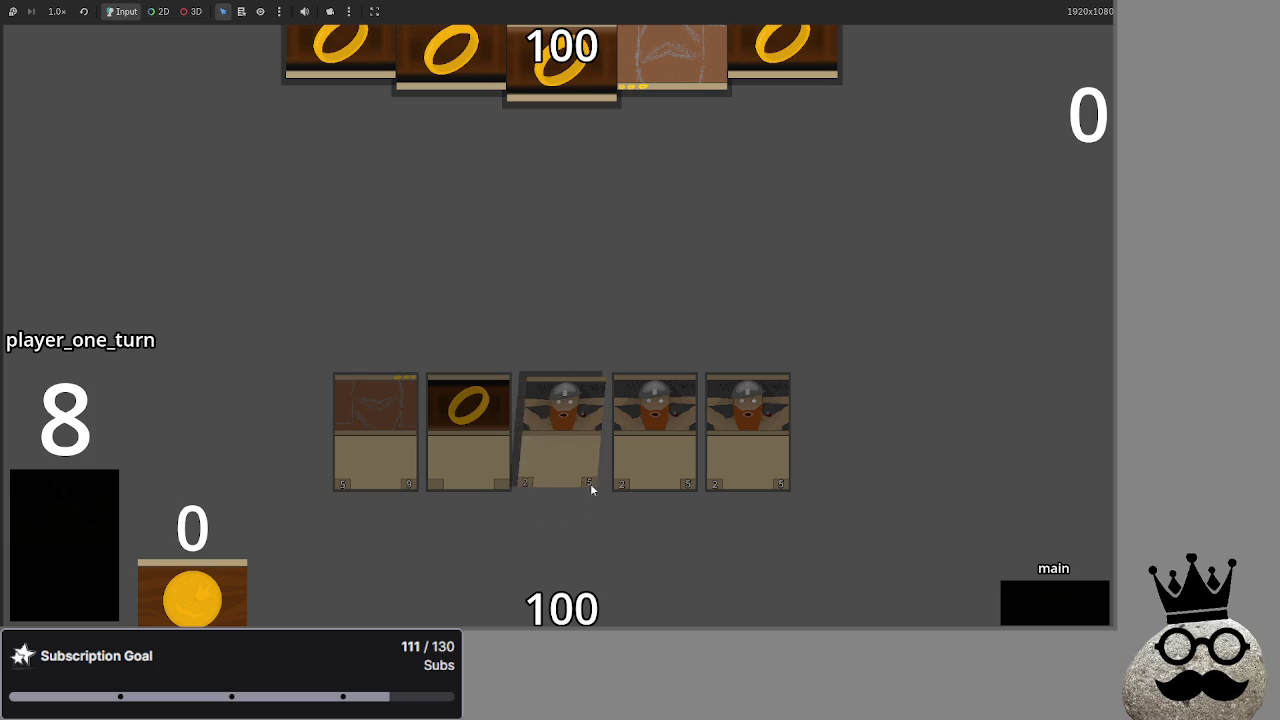
key("F8")
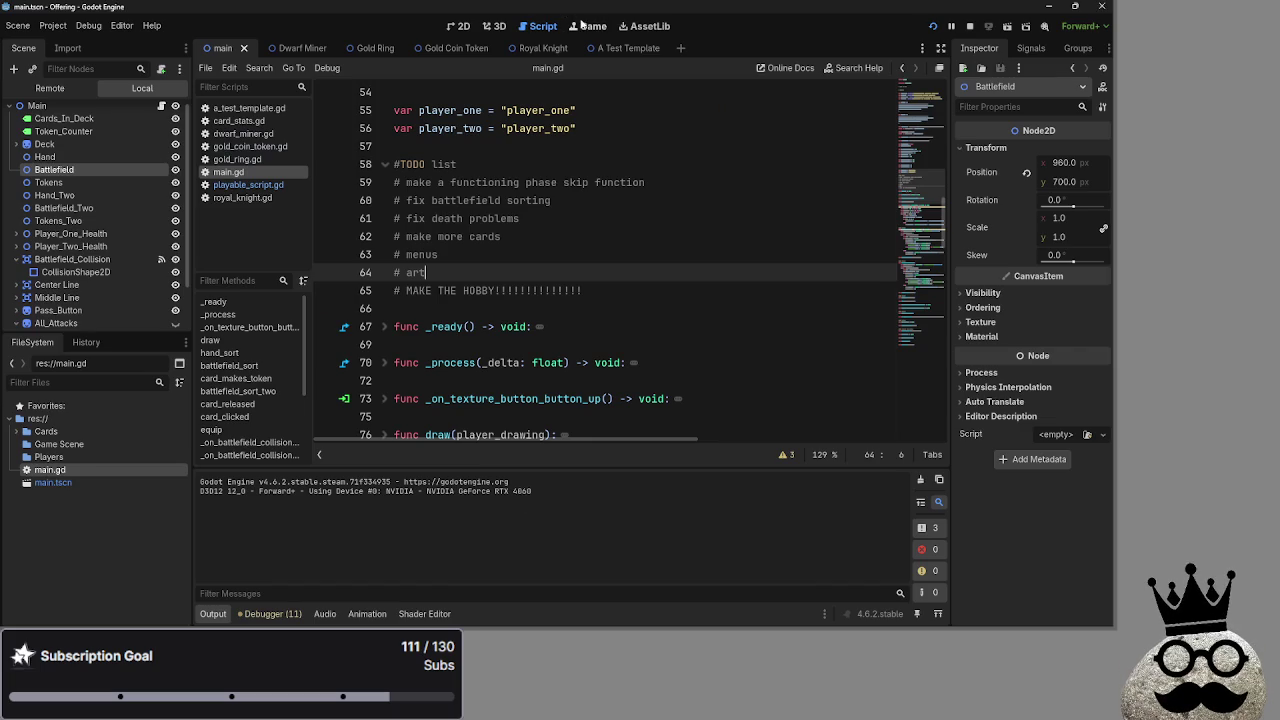
- Open the Dwarf Miner card scene in the 2D view, zoomed in and centred on the card
left_click(459, 26)
left_click(295, 48)
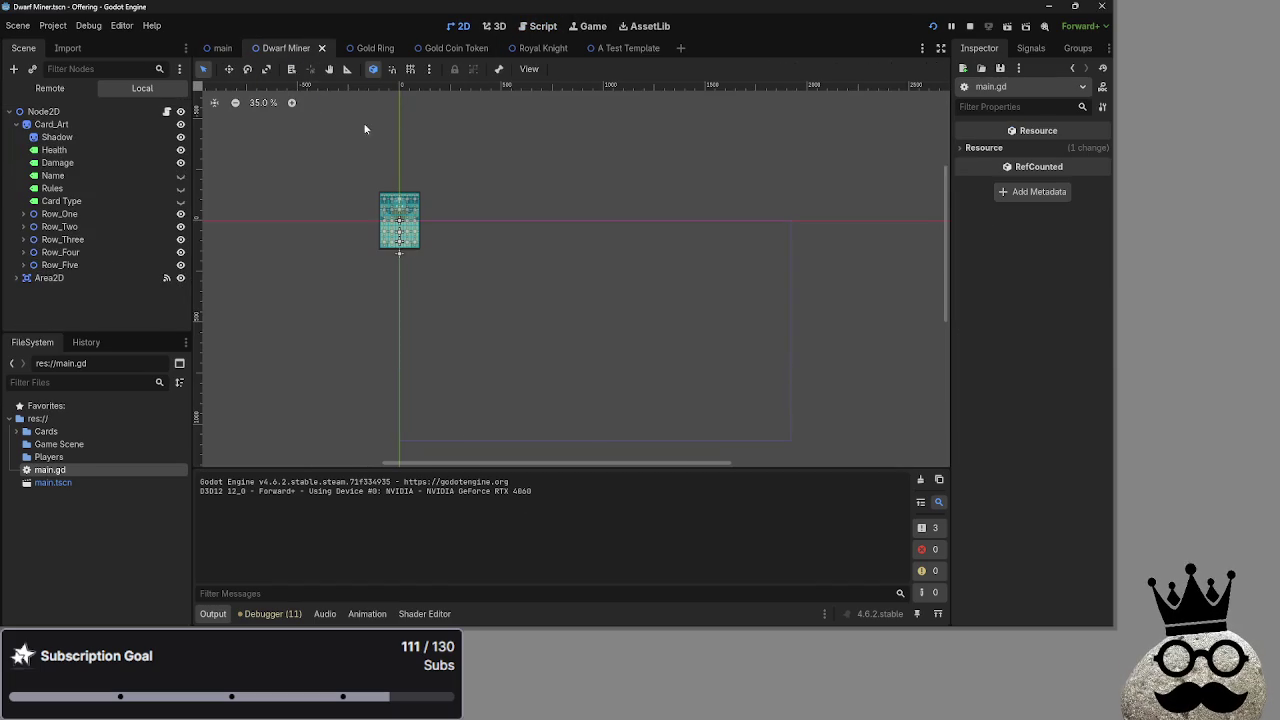
scroll(338, 213, "up", 9)
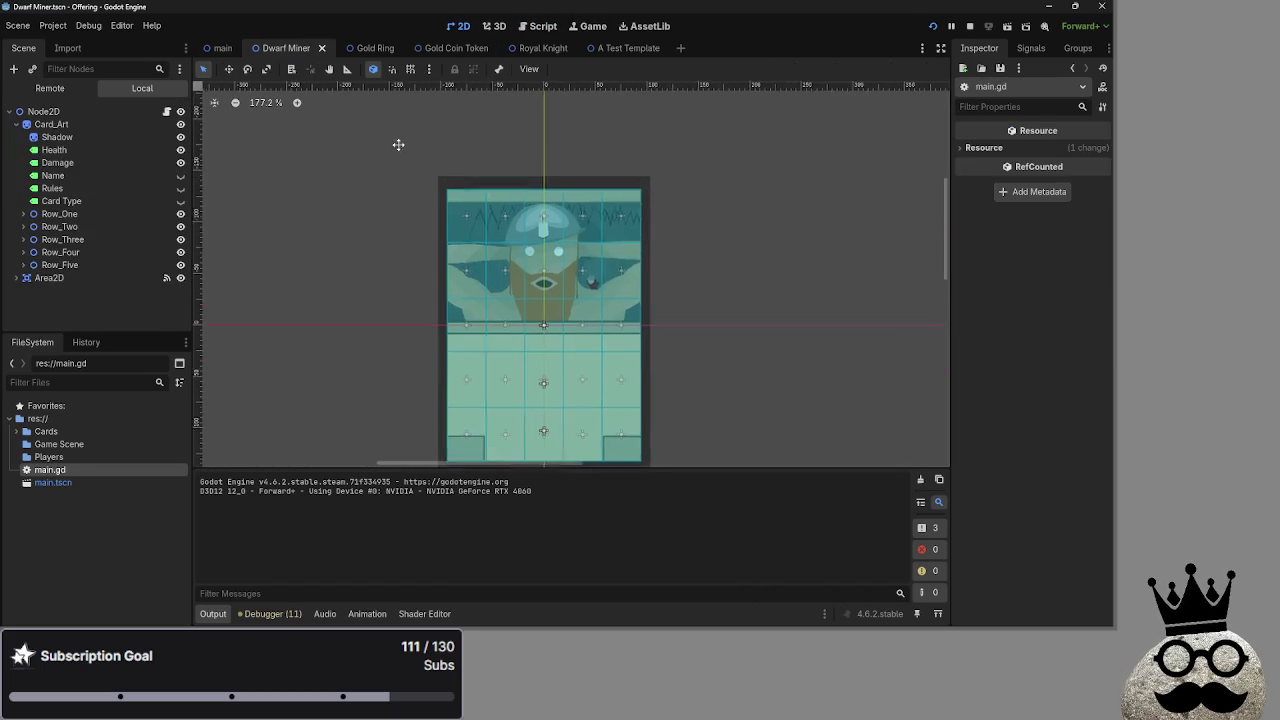
scroll(389, 210, "up", 1)
left_click_drag(331, 197, 325, 225)
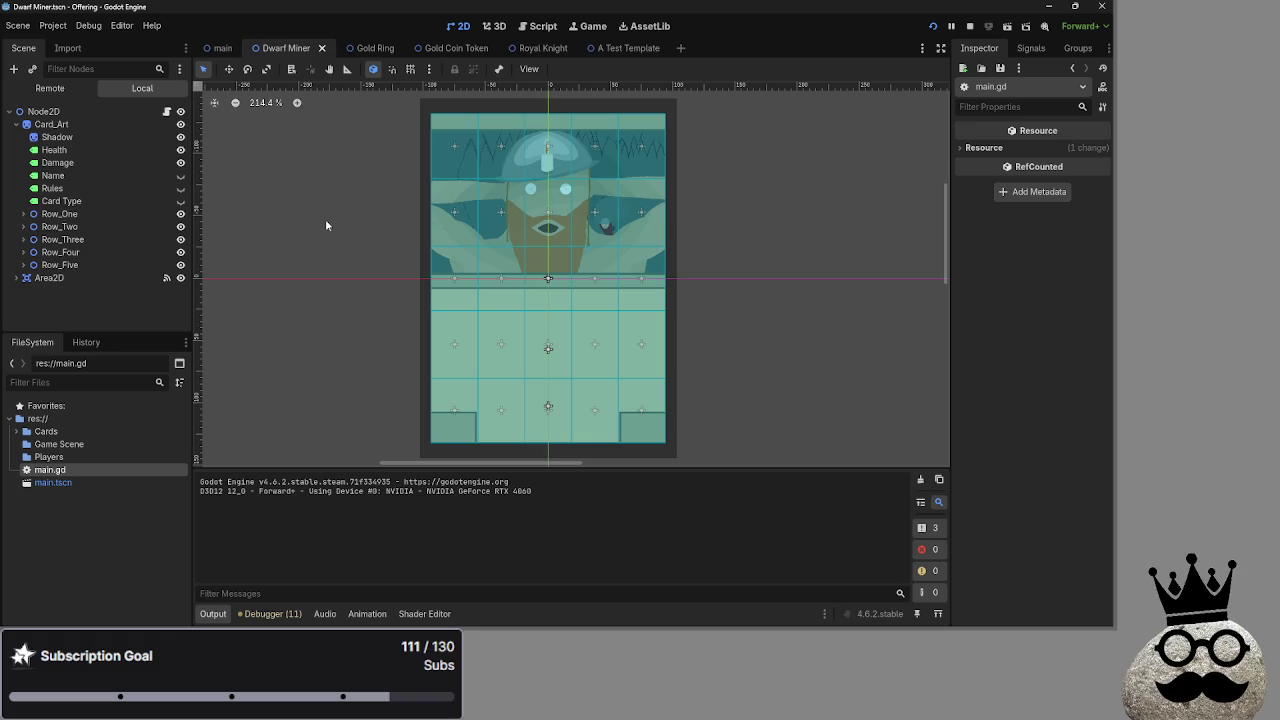
- Compare it with the Gold Ring card scene, then go back to Dwarf Miner
left_click(370, 48)
scroll(520, 330, "down", 3)
scroll(640, 385, "up", 1)
scroll(560, 265, "up", 9)
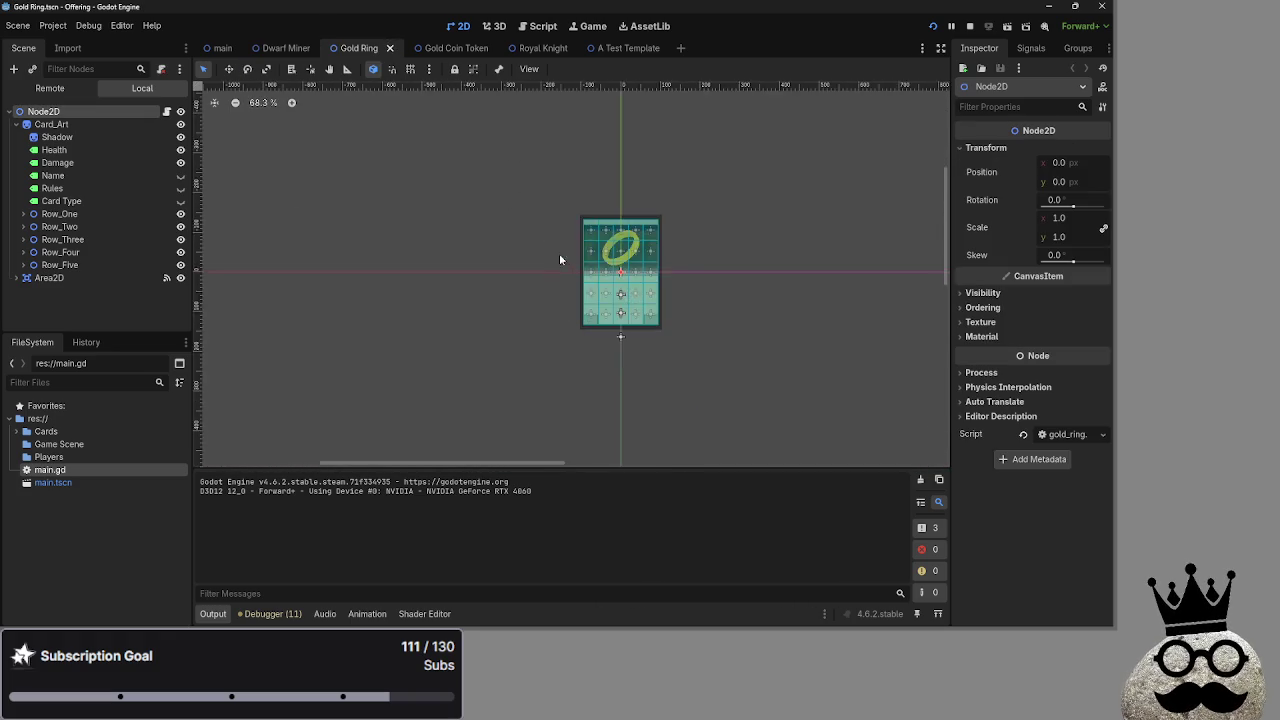
scroll(769, 237, "down", 2)
scroll(746, 220, "right", 1)
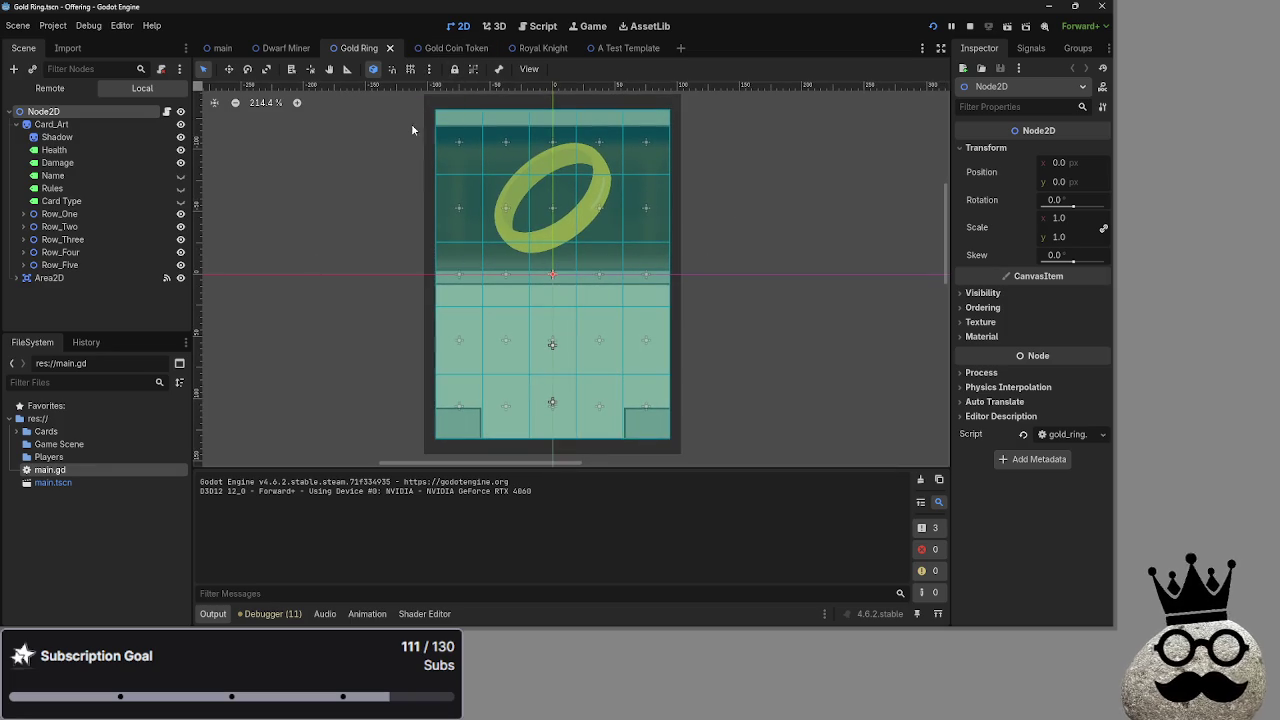
left_click(286, 48)
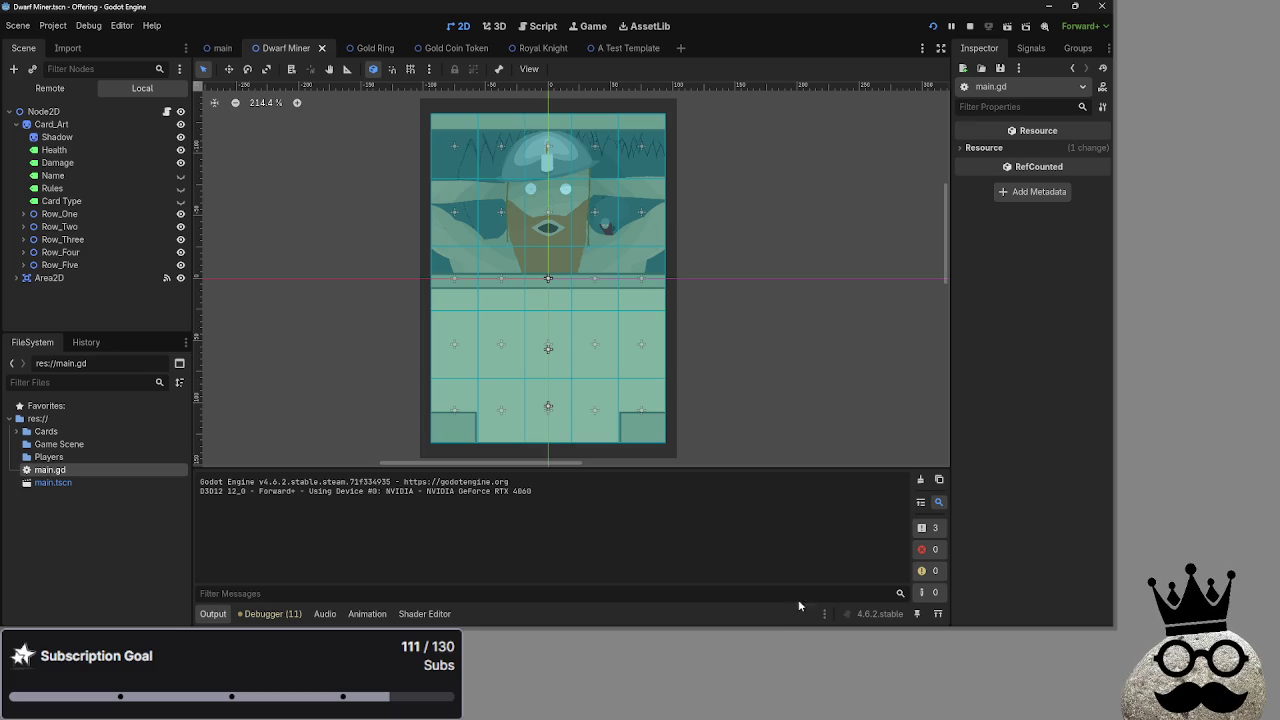
key("super")
key("super")
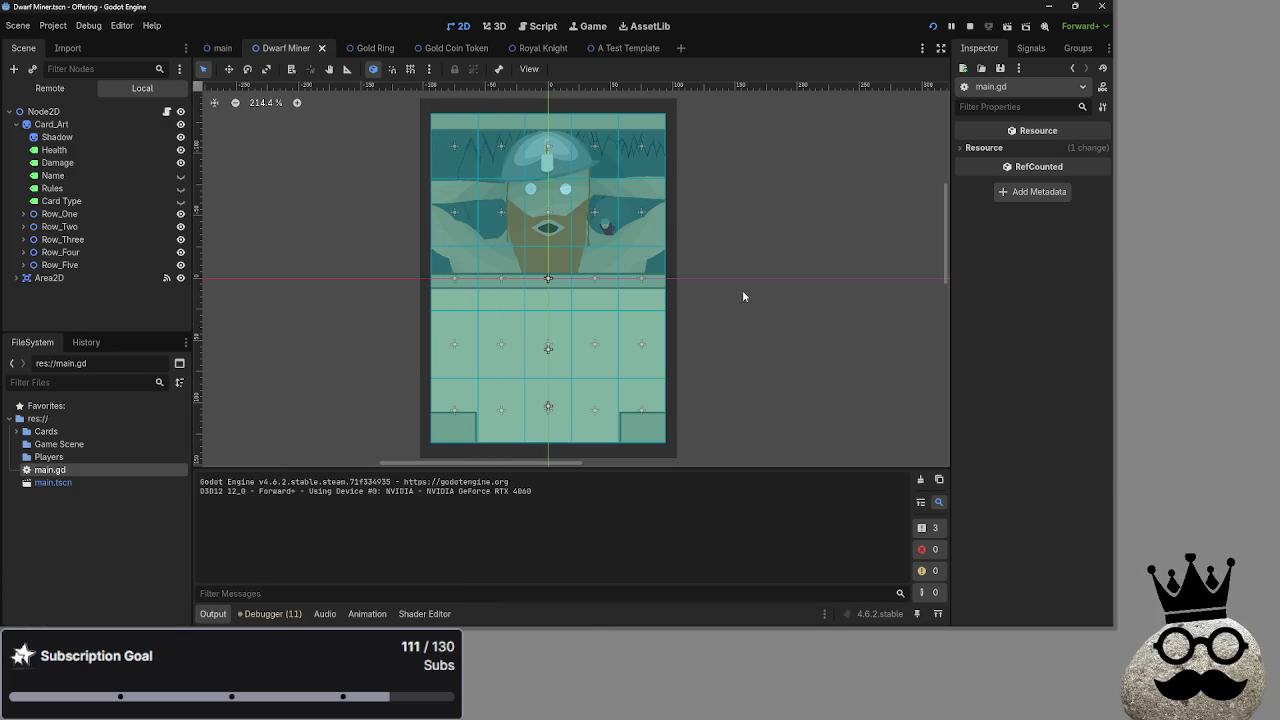
- Glance at main.gd, then check the main game scene in the 2D view
left_click(528, 26)
scroll(468, 286, "up", 3)
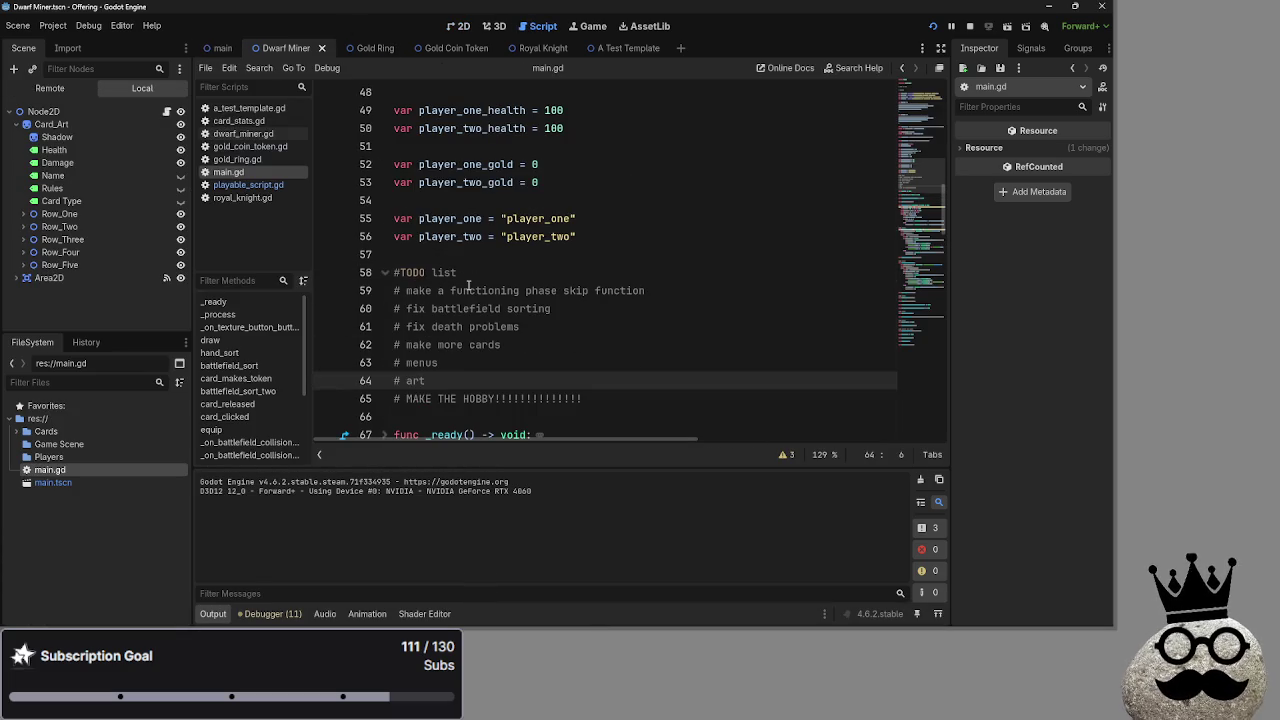
scroll(468, 286, "up", 3)
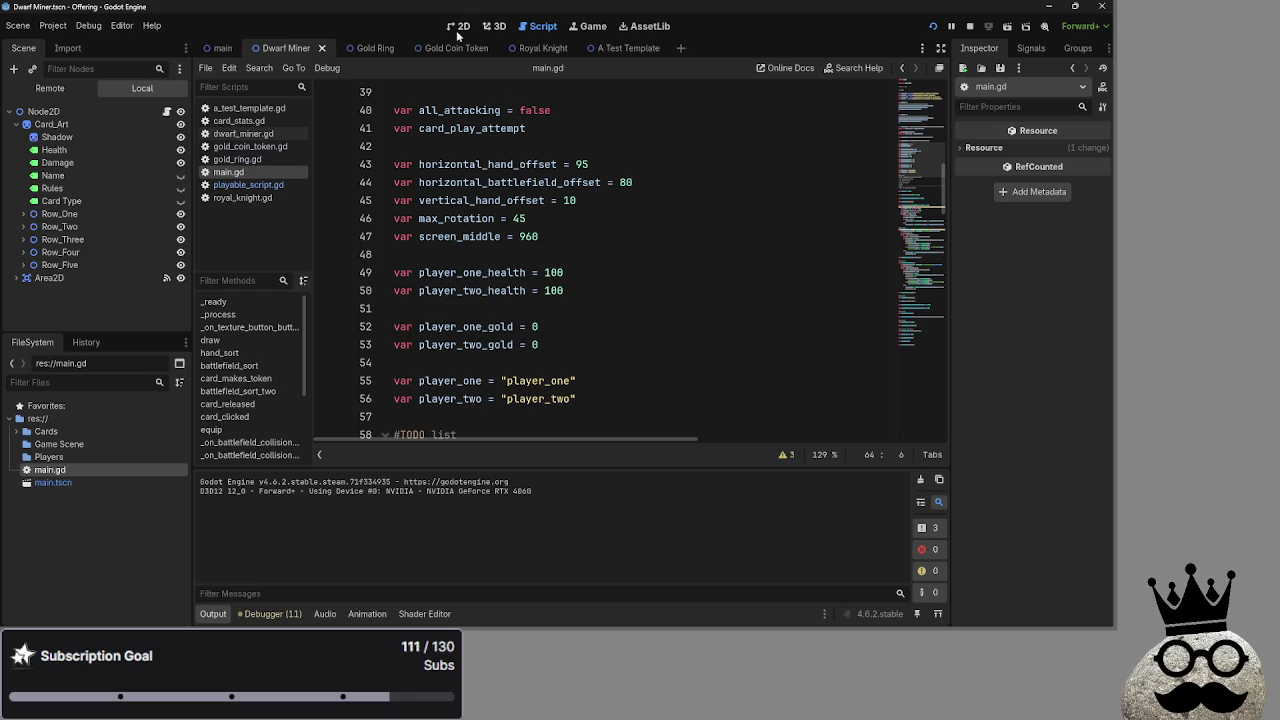
left_click(458, 27)
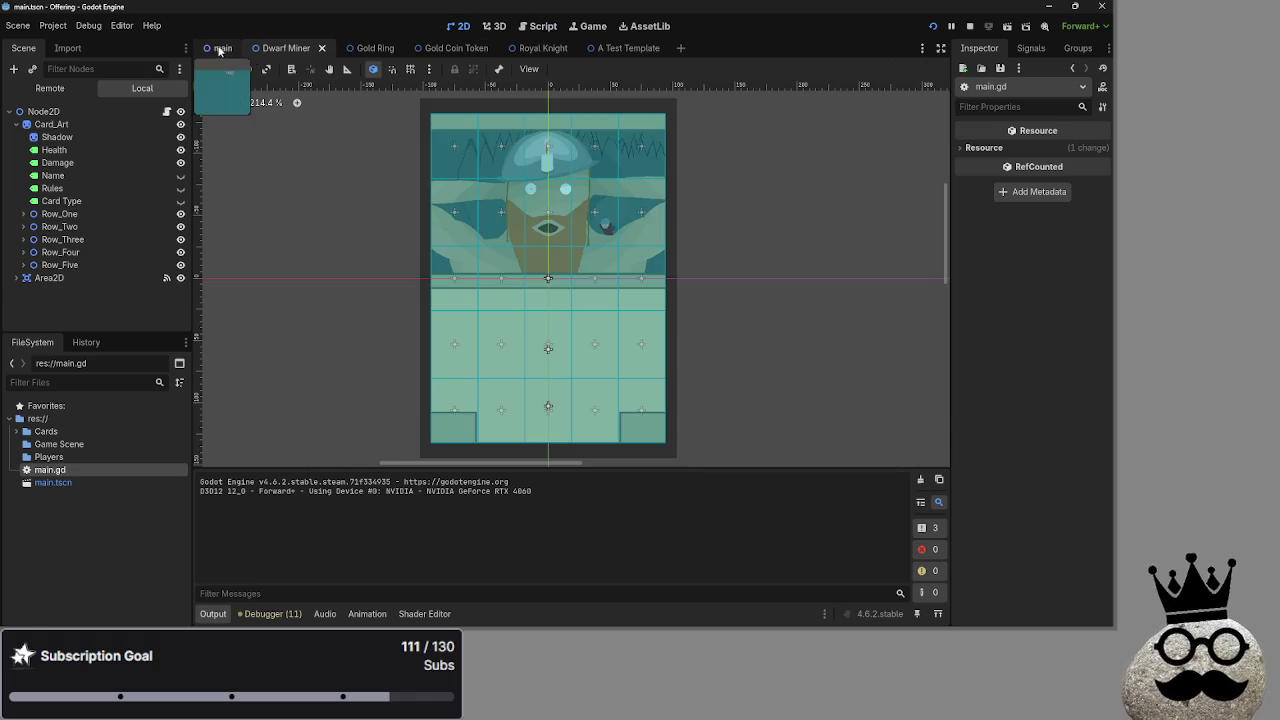
left_click(215, 48)
scroll(563, 307, "up", 2)
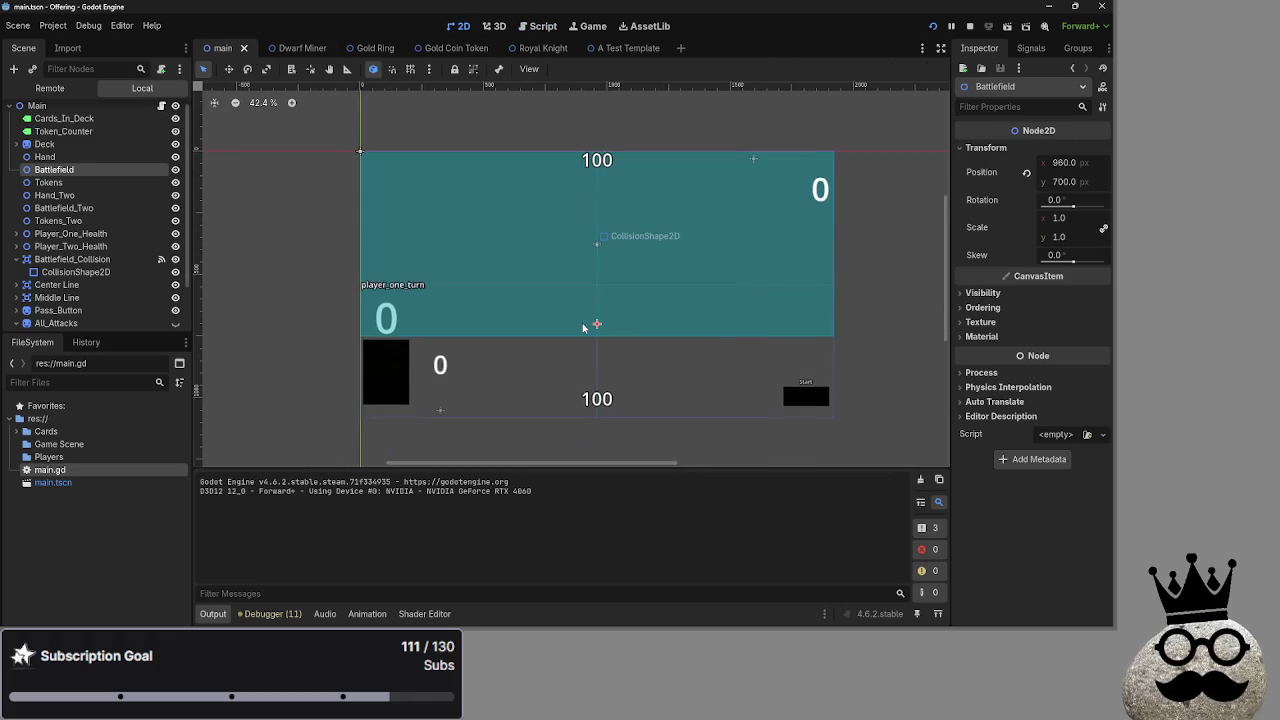
scroll(579, 320, "up", 1)
- In main.gd, fold hand_sort's body and bring battlefield_sort into view
left_click(543, 26)
scroll(520, 263, "down", 10)
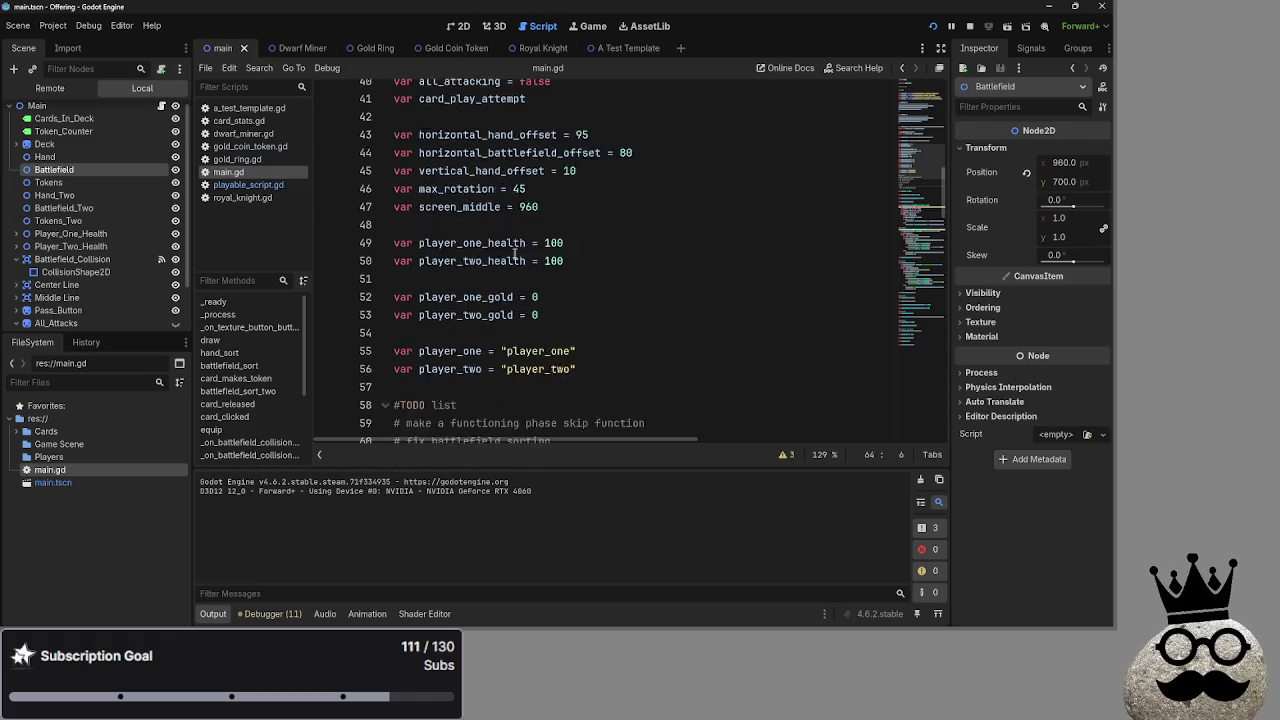
scroll(520, 263, "down", 3)
mouse_move(701, 289)
left_mouse_down()
mouse_move(913, 293)
mouse_move(440, 310)
left_mouse_up()
scroll(441, 290, "up", 1)
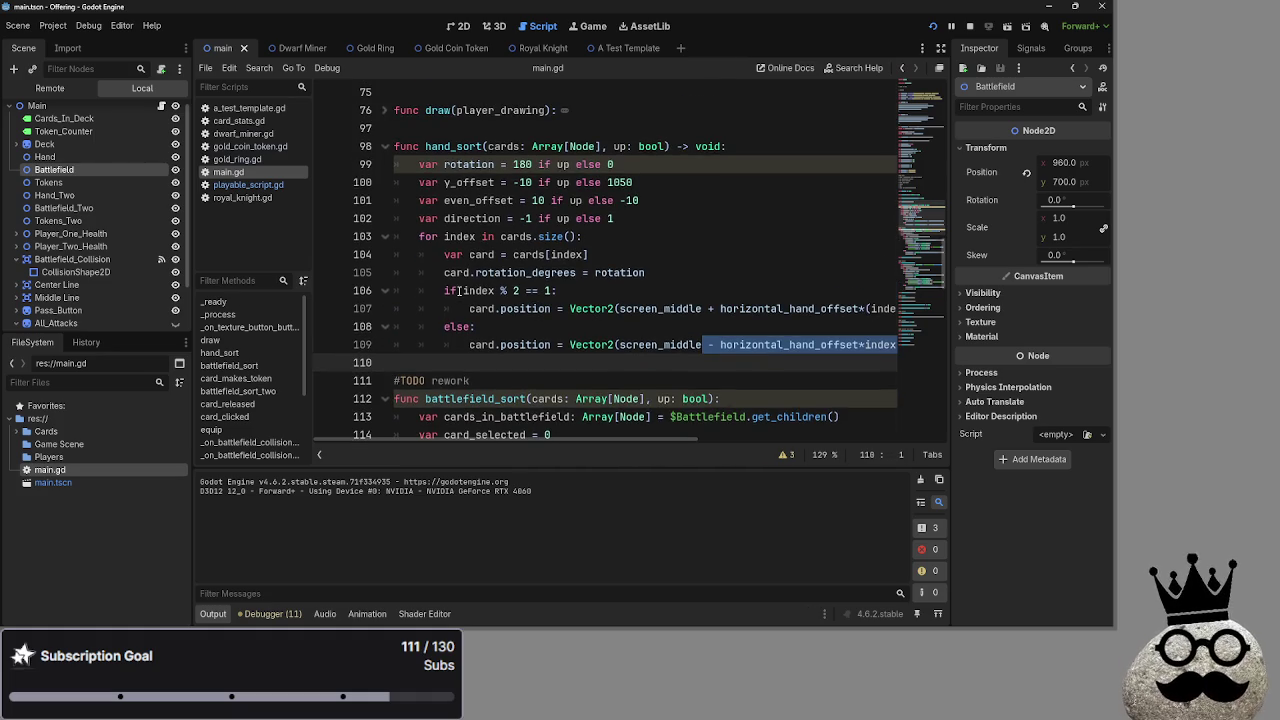
left_click(385, 146)
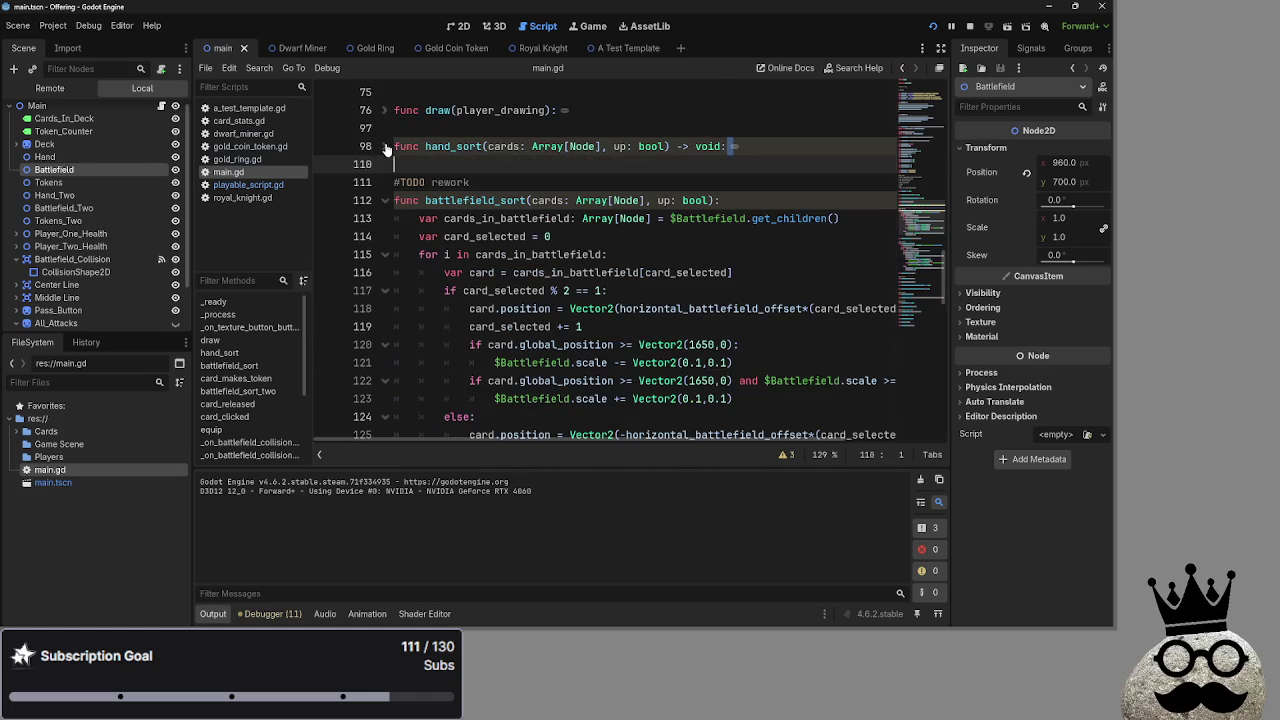
scroll(508, 258, "down", 2)
mouse_move(754, 344)
left_mouse_down()
mouse_move(720, 340)
mouse_move(420, 130)
mouse_move(367, 117)
left_mouse_up()
left_click(656, 350)
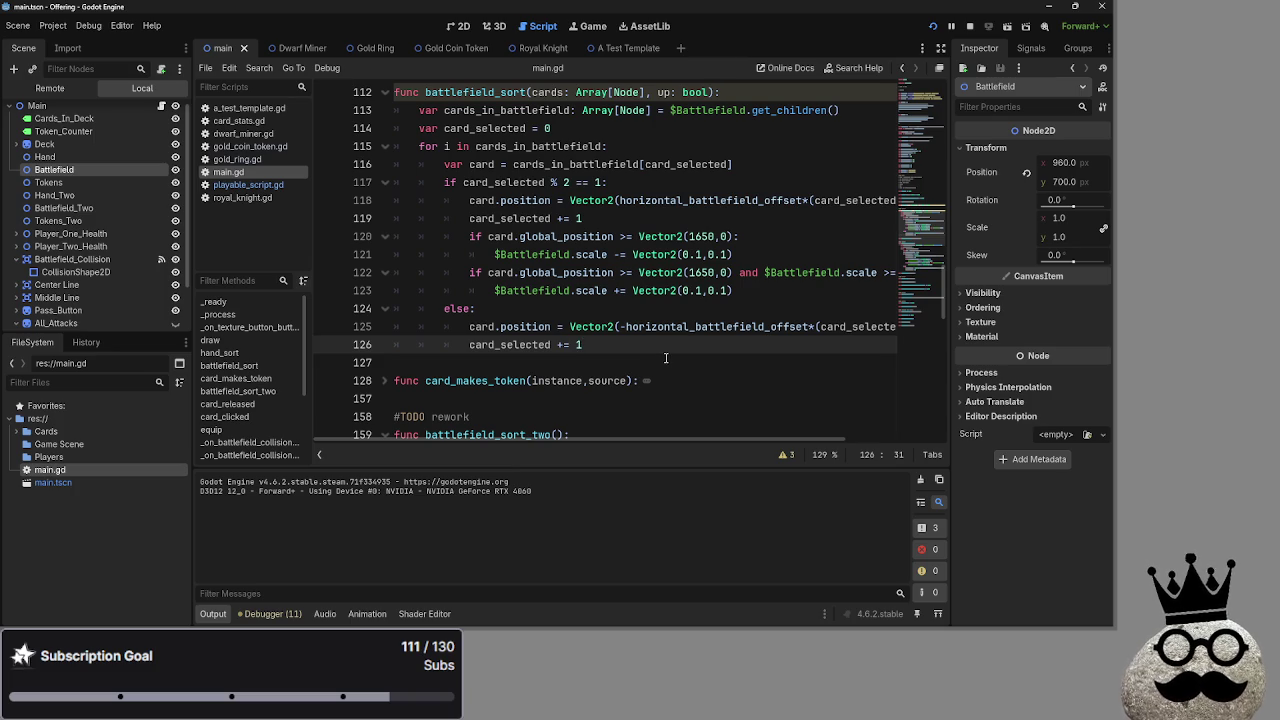
- Switch between Godot and the other open windows with Alt+Tab
key("alt+Tab")
key("Tab")
key("Tab")
key("Tab")
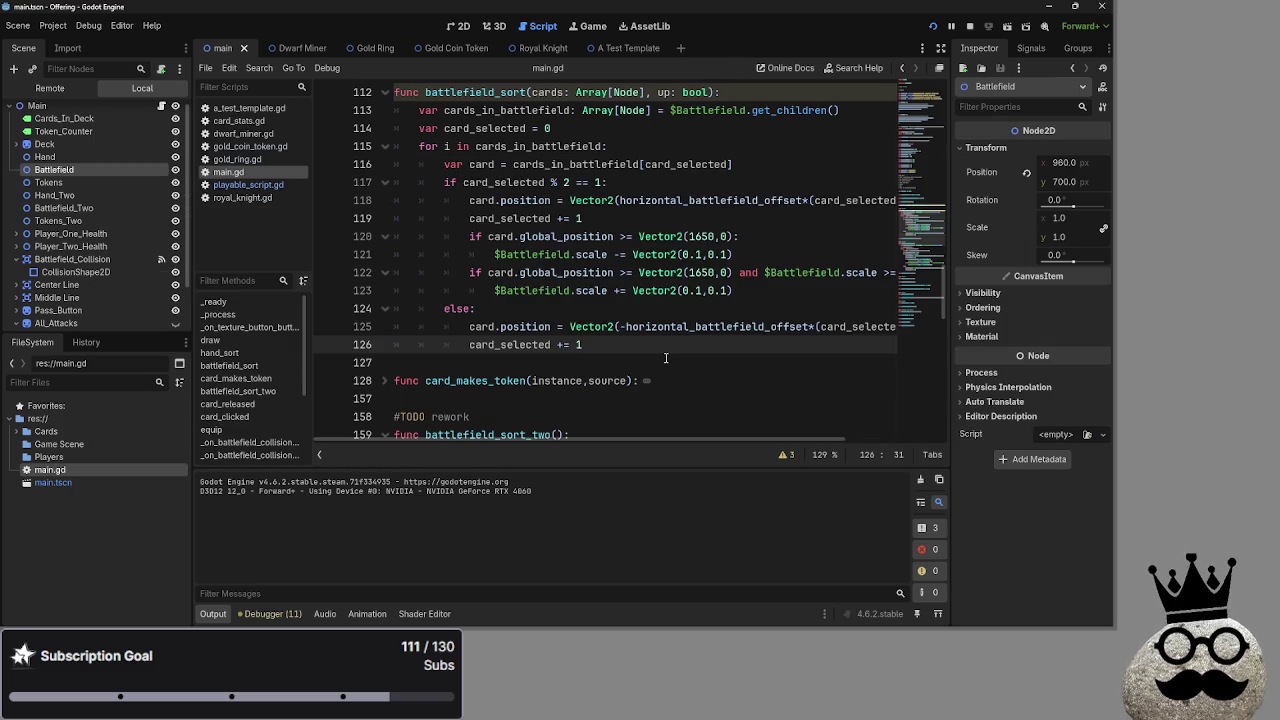
key("alt+Tab")
key("Tab")
key("Tab")
key("Tab")
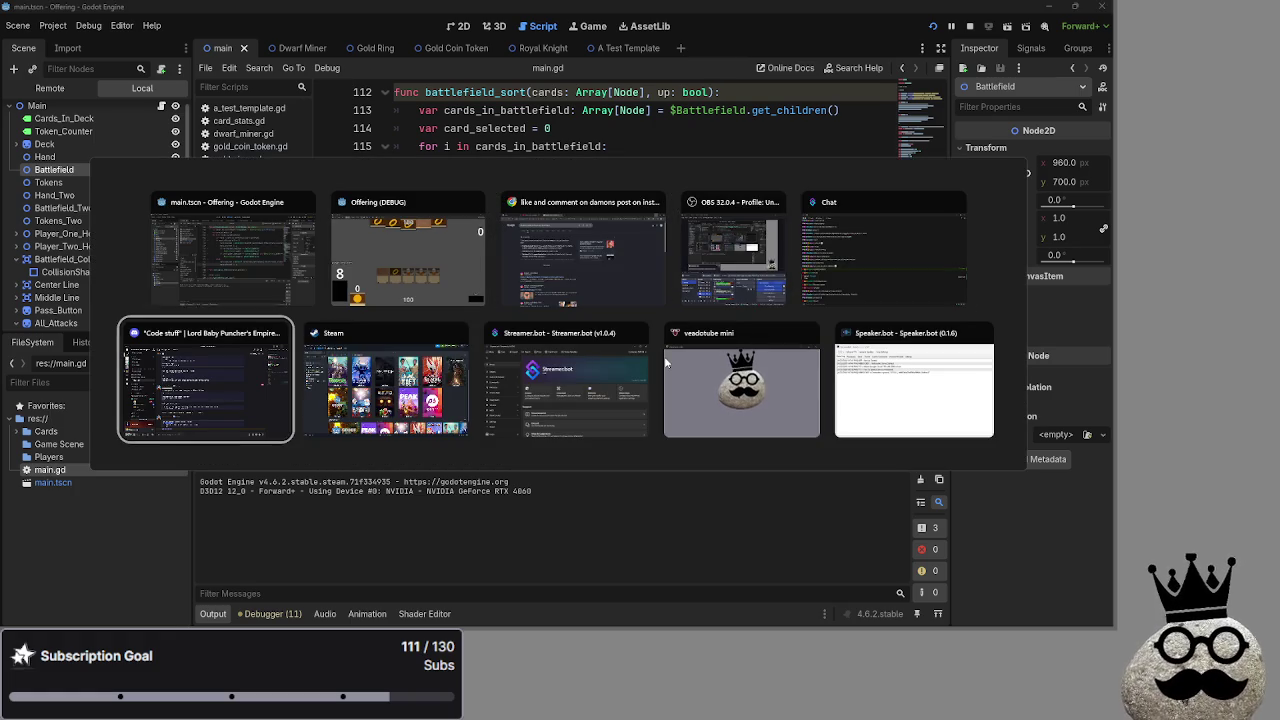
key("Tab")
key("Tab")
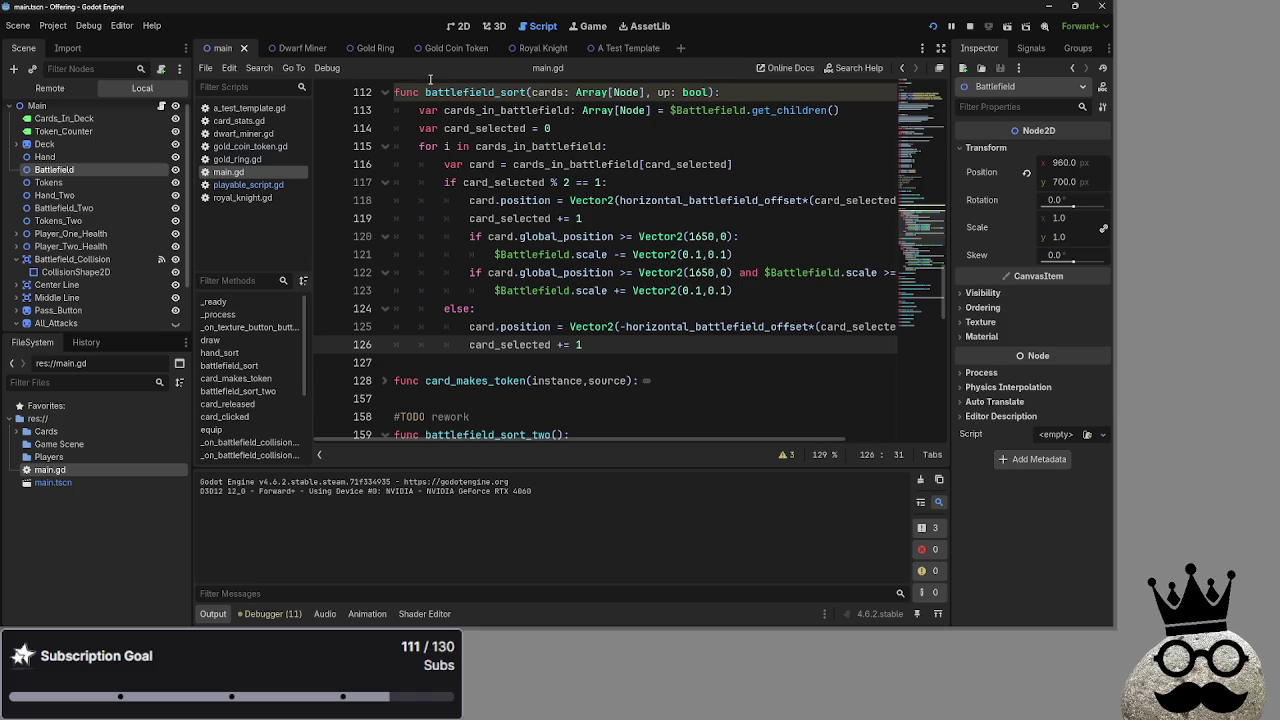
key("alt+Tab")
key("alt+Tab")
key("Escape")
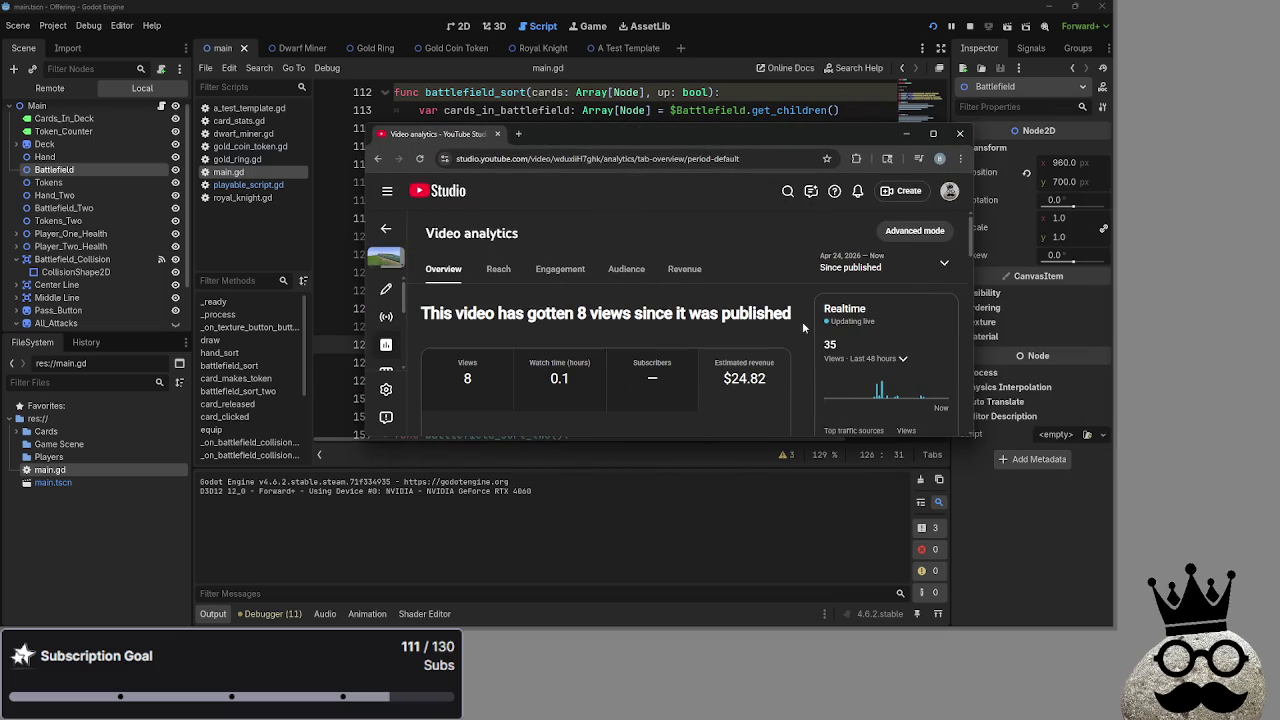
- Maximize and restore the YouTube Studio analytics window, then close that page
left_click(934, 134)
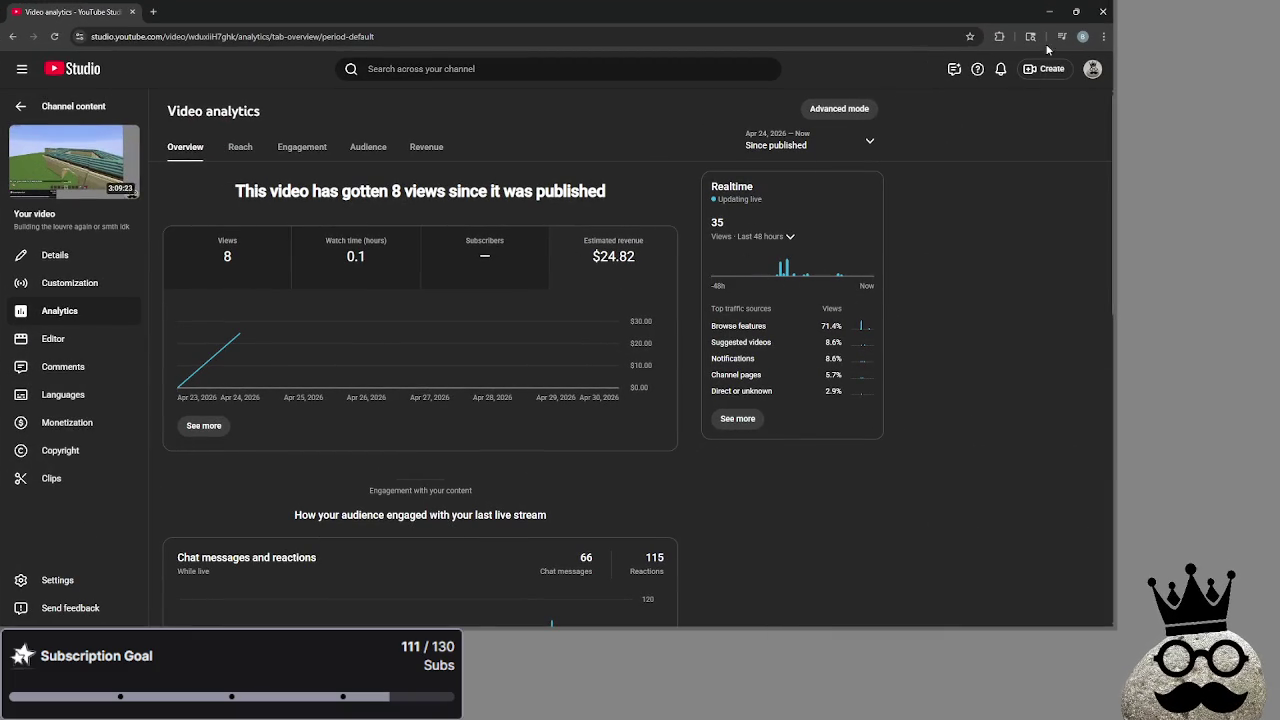
left_click(1076, 11)
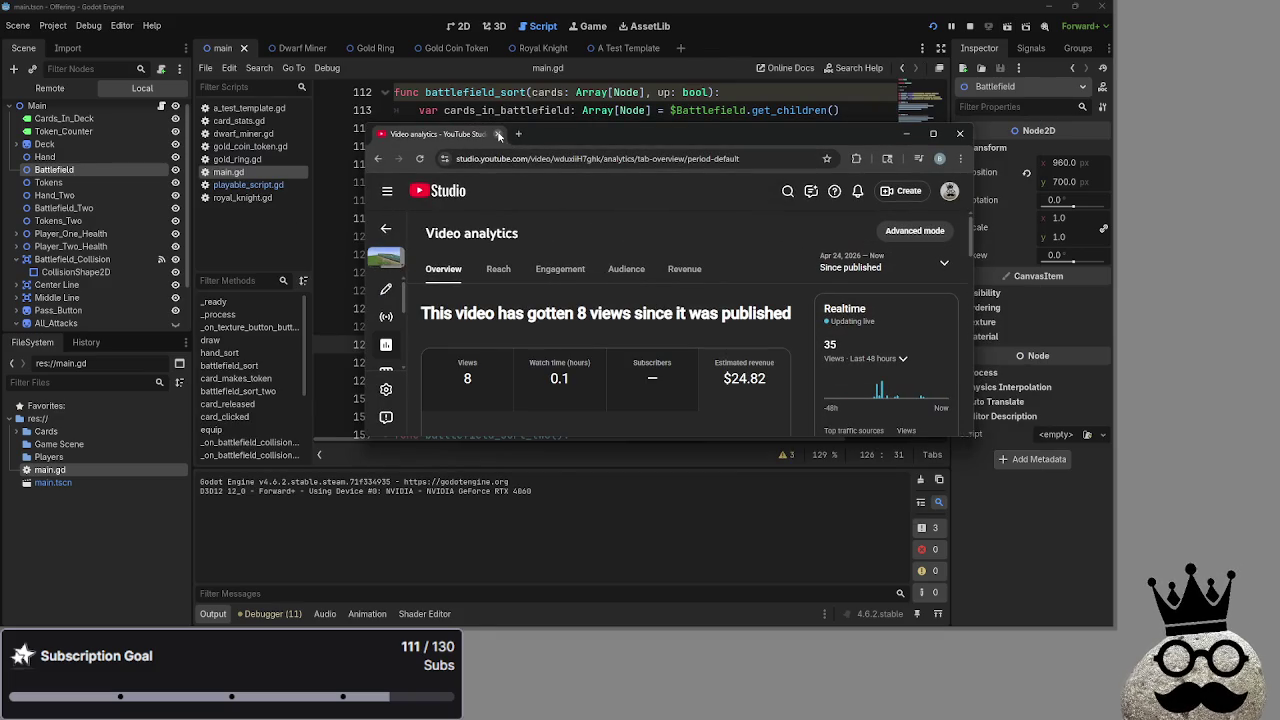
left_click(499, 135)
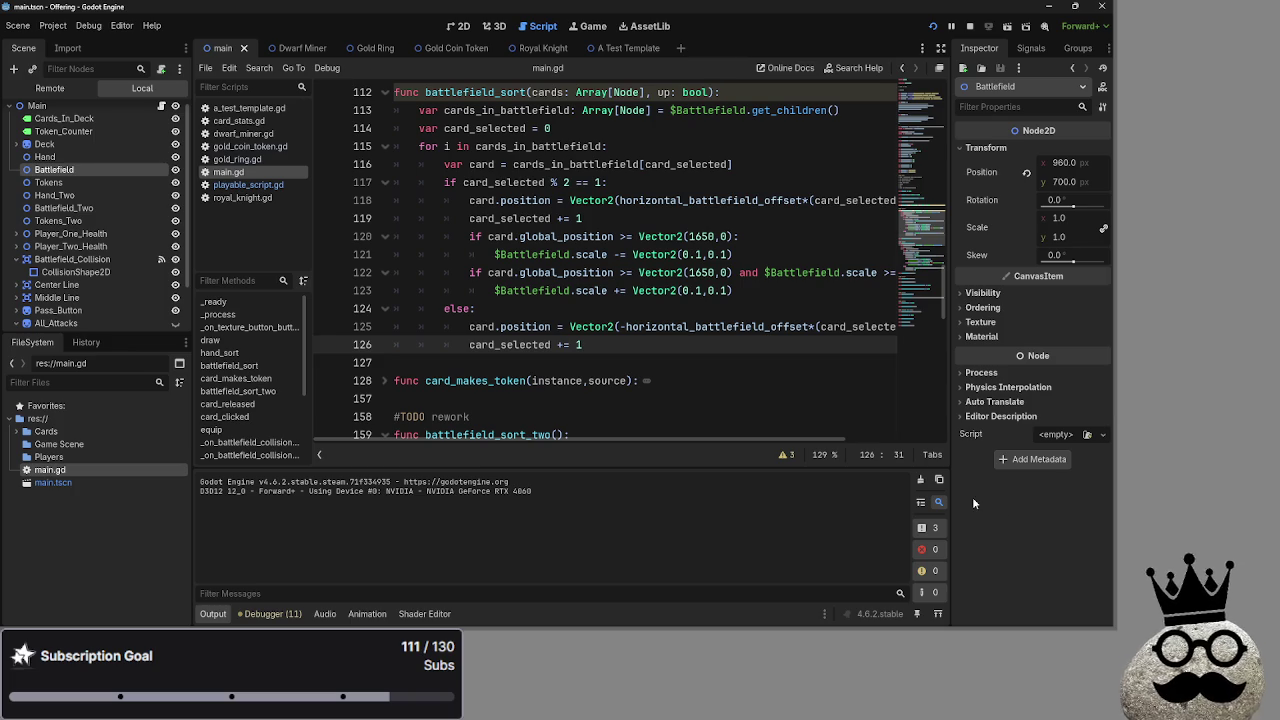
- Inspect the Vector2 call on line 125 via its tooltip, then dismiss it
scroll(635, 350, "up", 3)
scroll(635, 350, "down", 4)
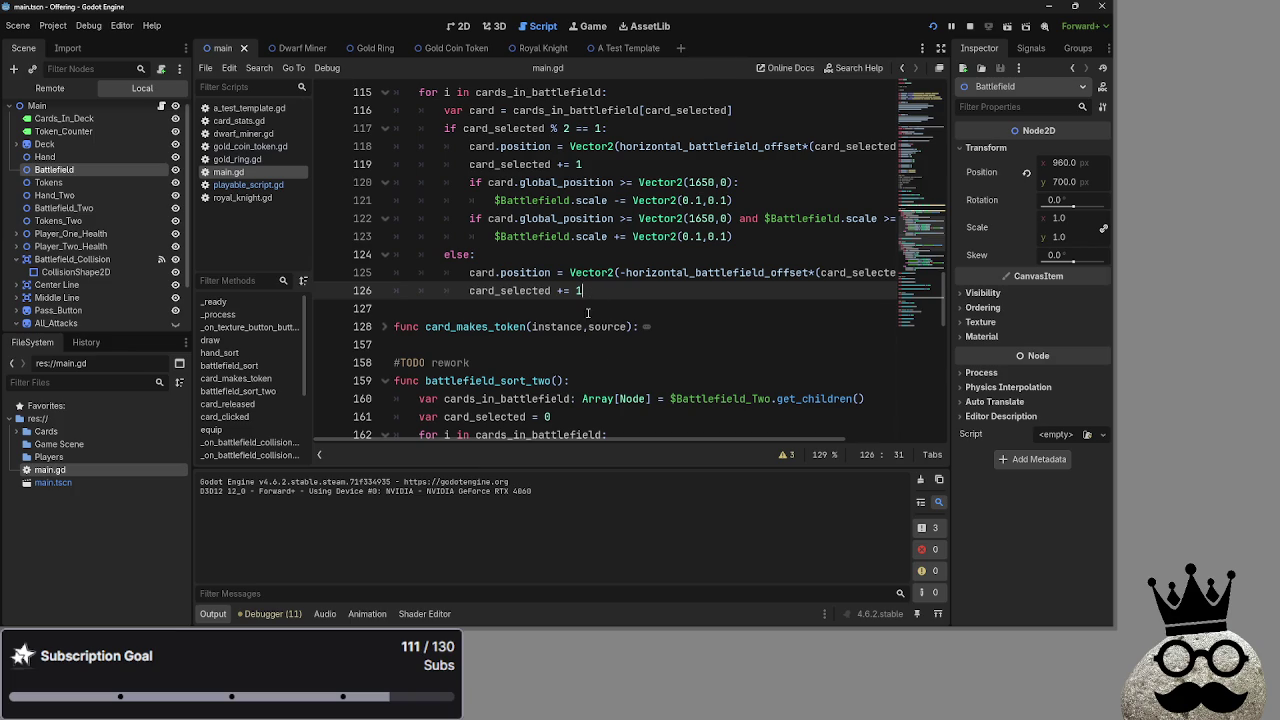
scroll(590, 295, "up", 5)
scroll(527, 287, "down", 5)
left_click(609, 274)
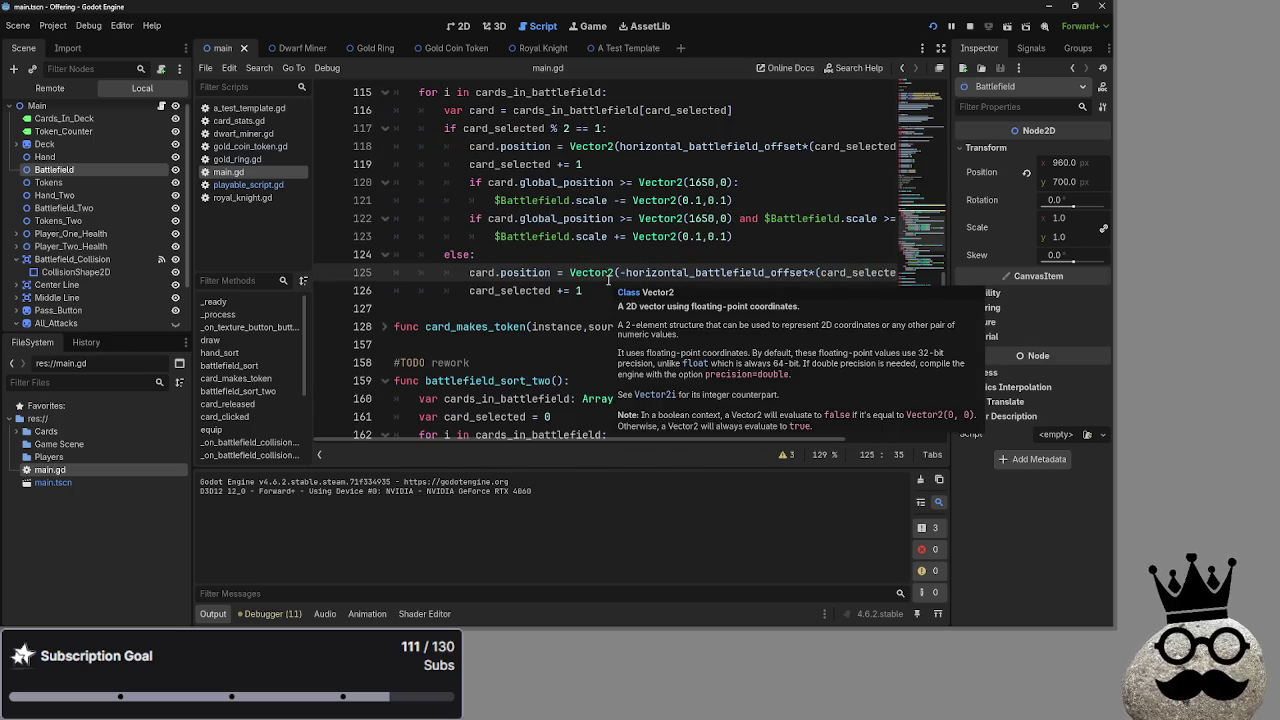
left_click(590, 290)
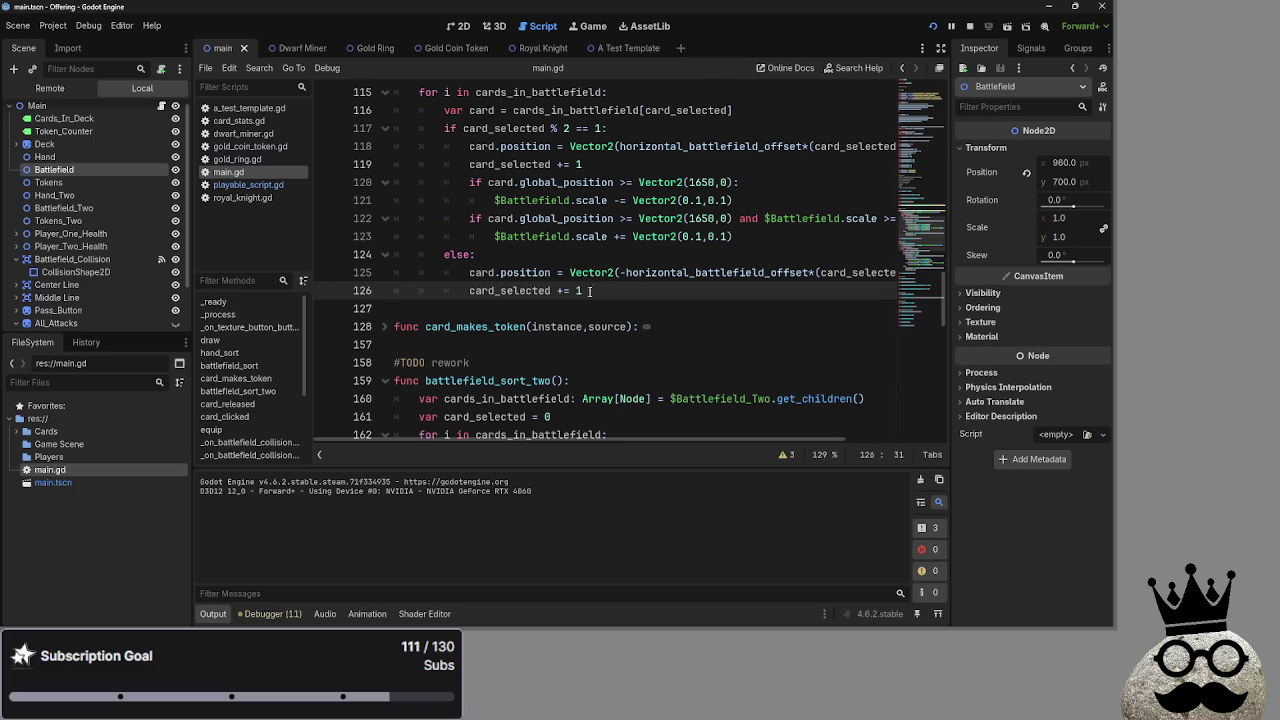
- Unfold card_makes_token at line 128 and place the caret before battlefield_sort's #TODO rework
left_click(385, 327)
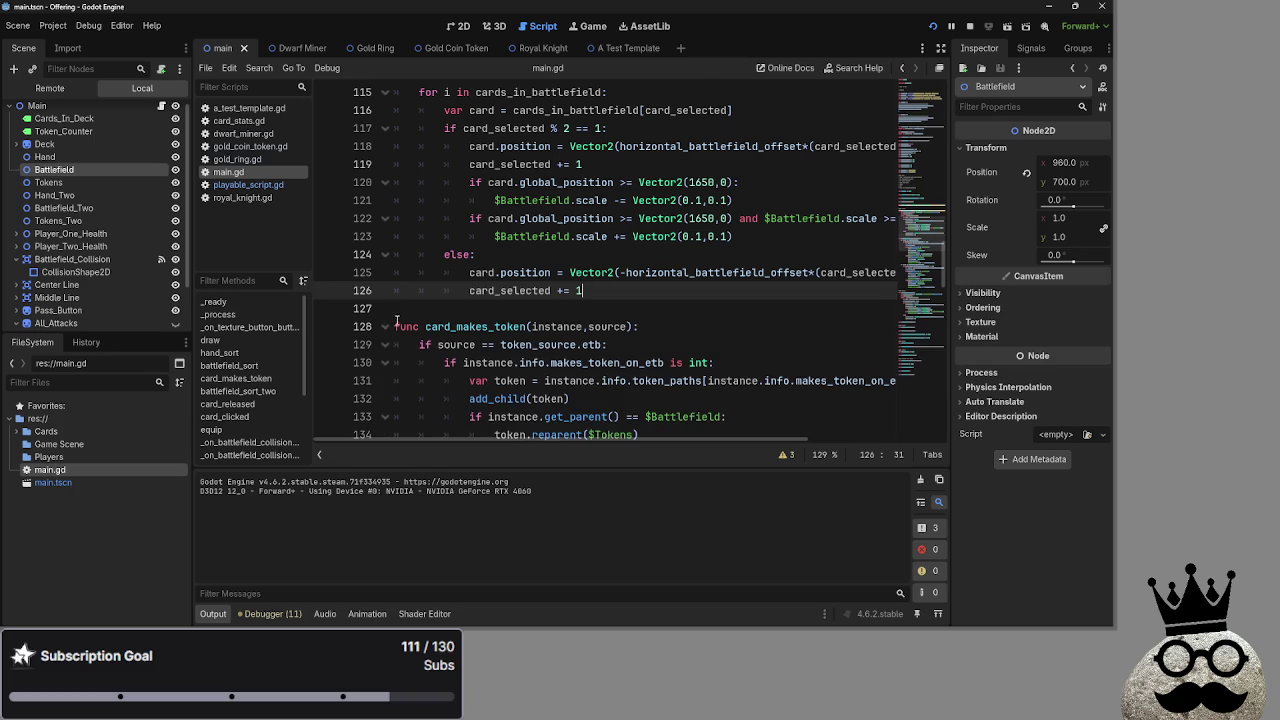
left_click(402, 320)
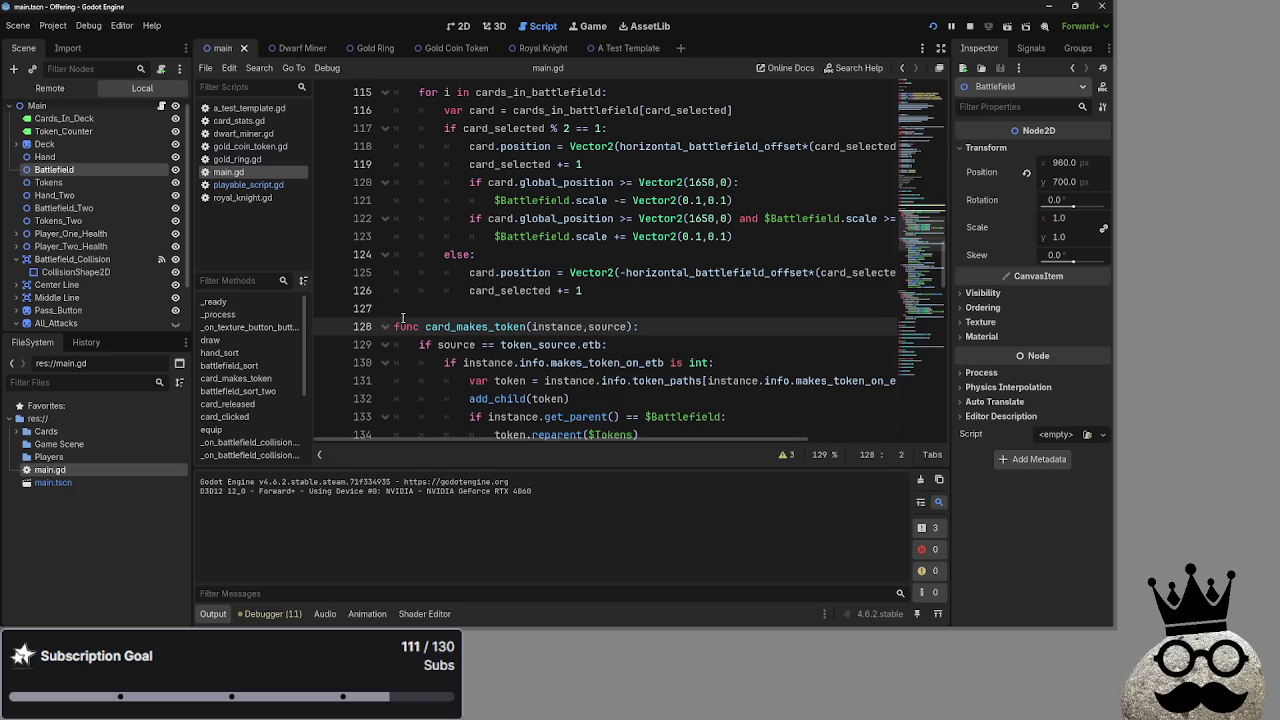
left_click(447, 307)
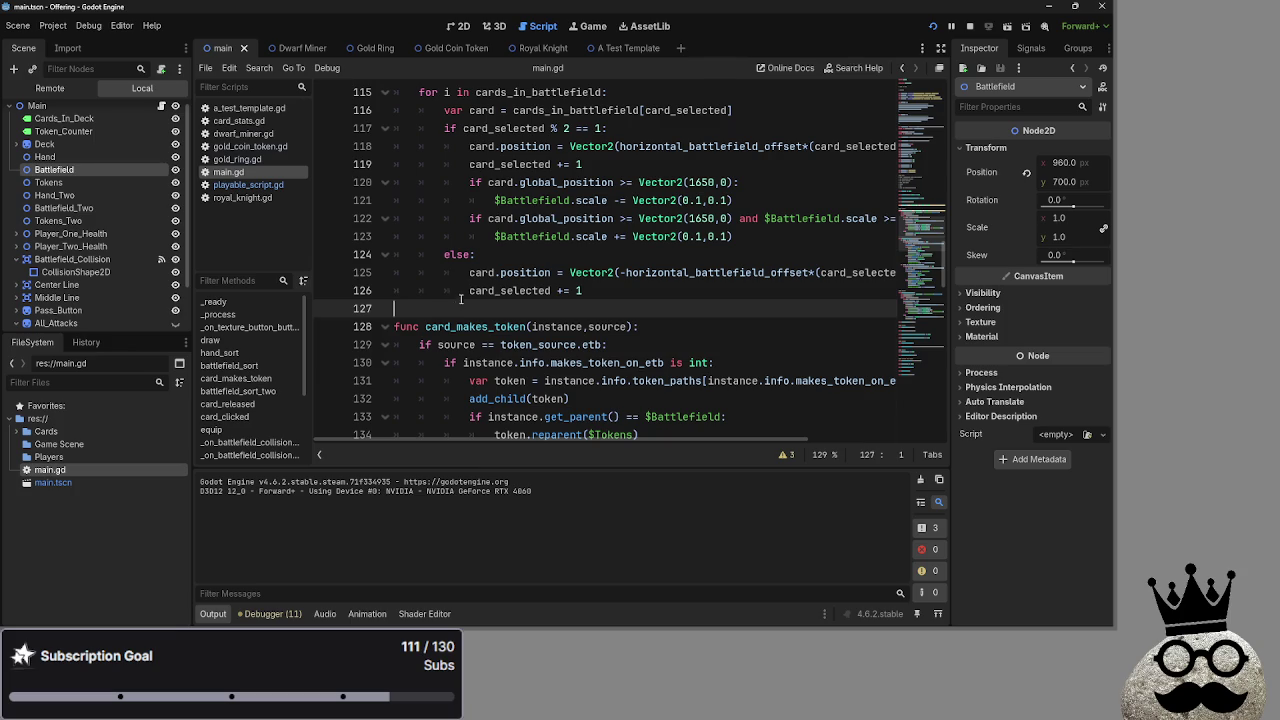
left_click(483, 255)
scroll(603, 200, "up", 4)
left_click(550, 225)
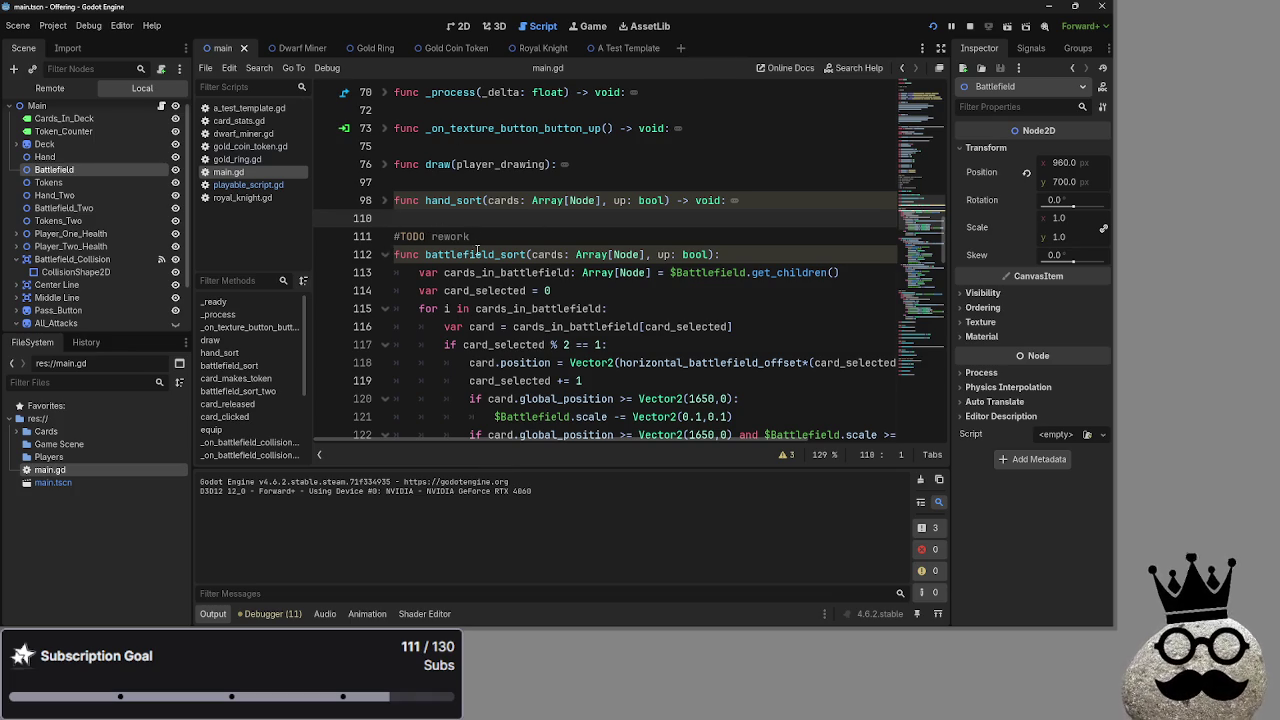
scroll(495, 272, "down", 6)
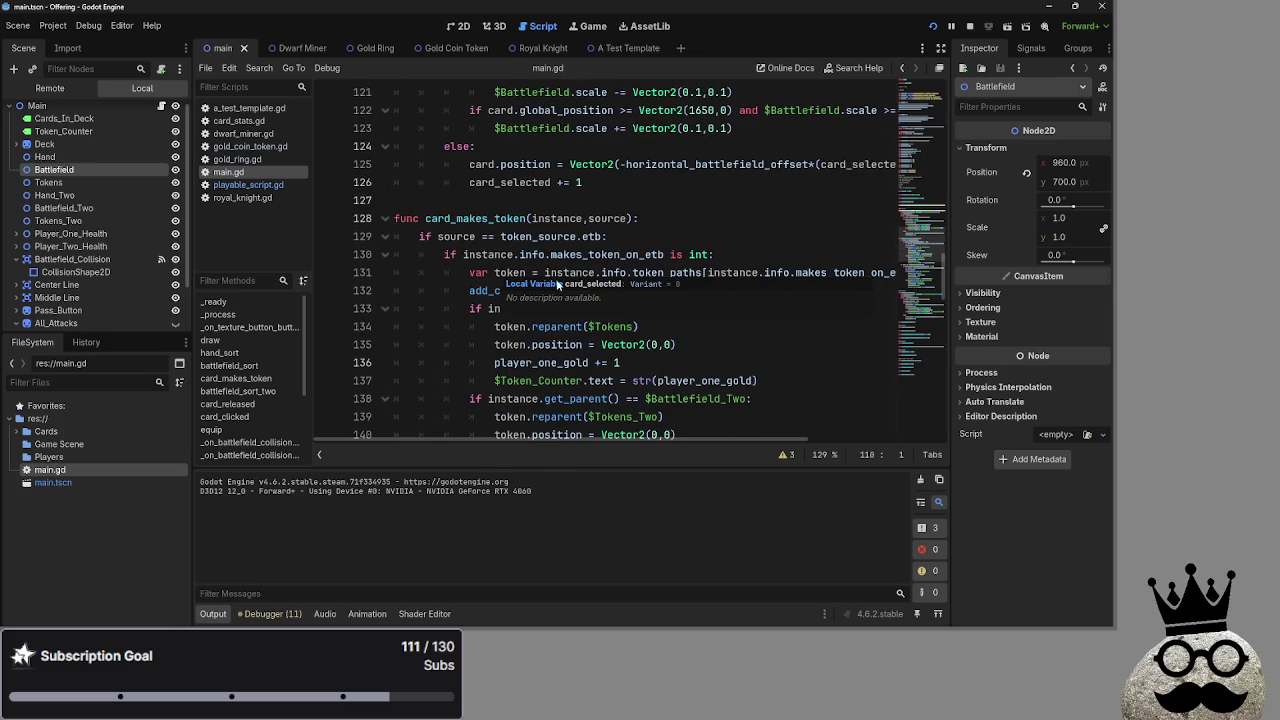
scroll(787, 260, "up", 5)
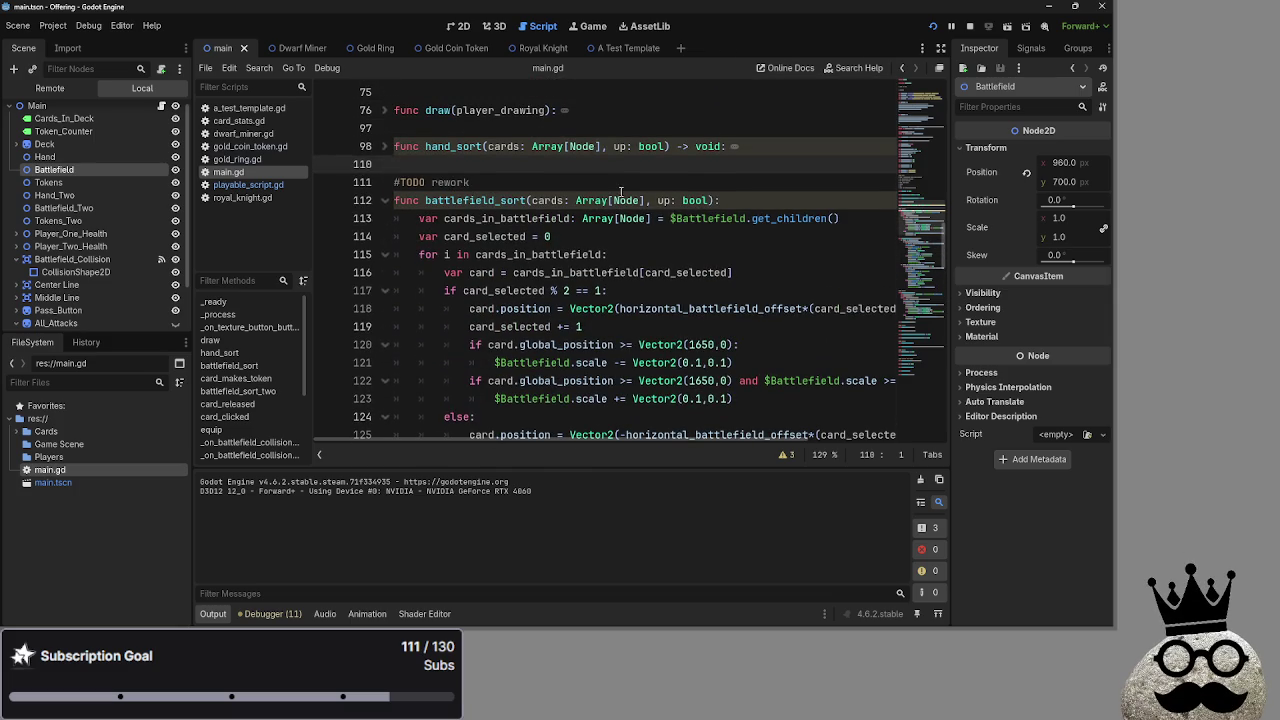
scroll(605, 262, "down", 4)
left_click(585, 256)
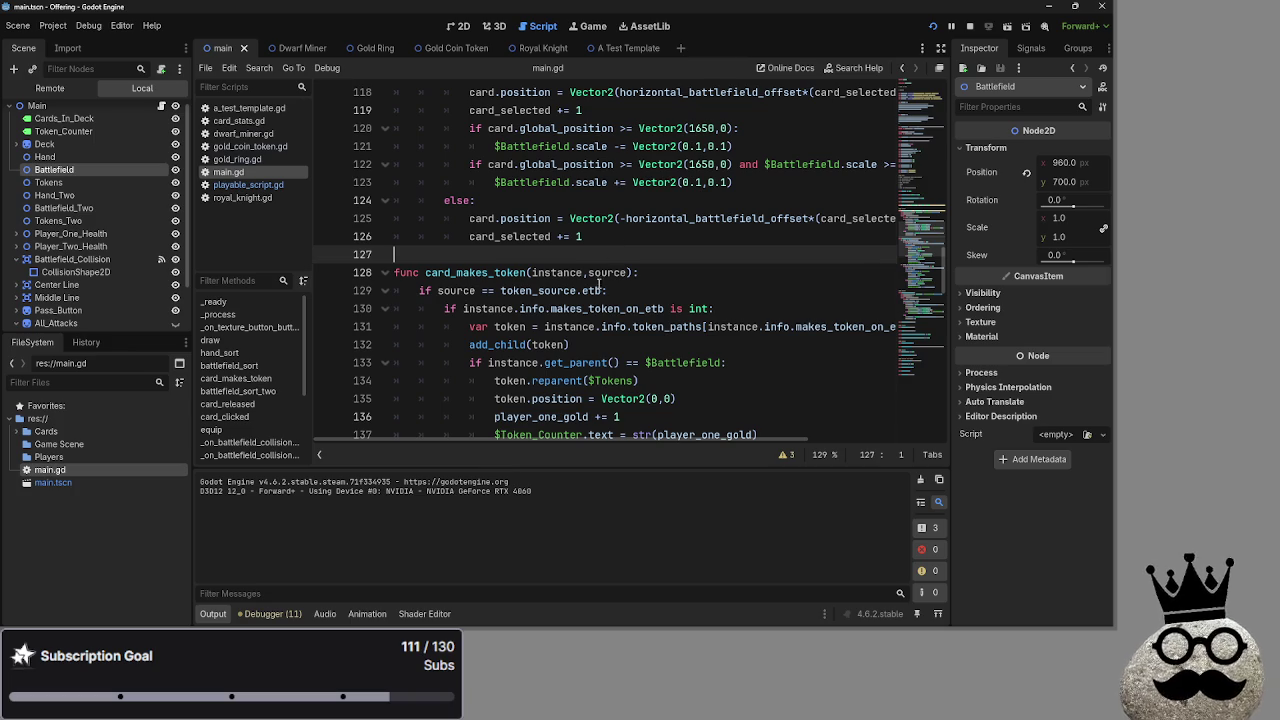
scroll(602, 305, "up", 2)
scroll(602, 305, "up", 6)
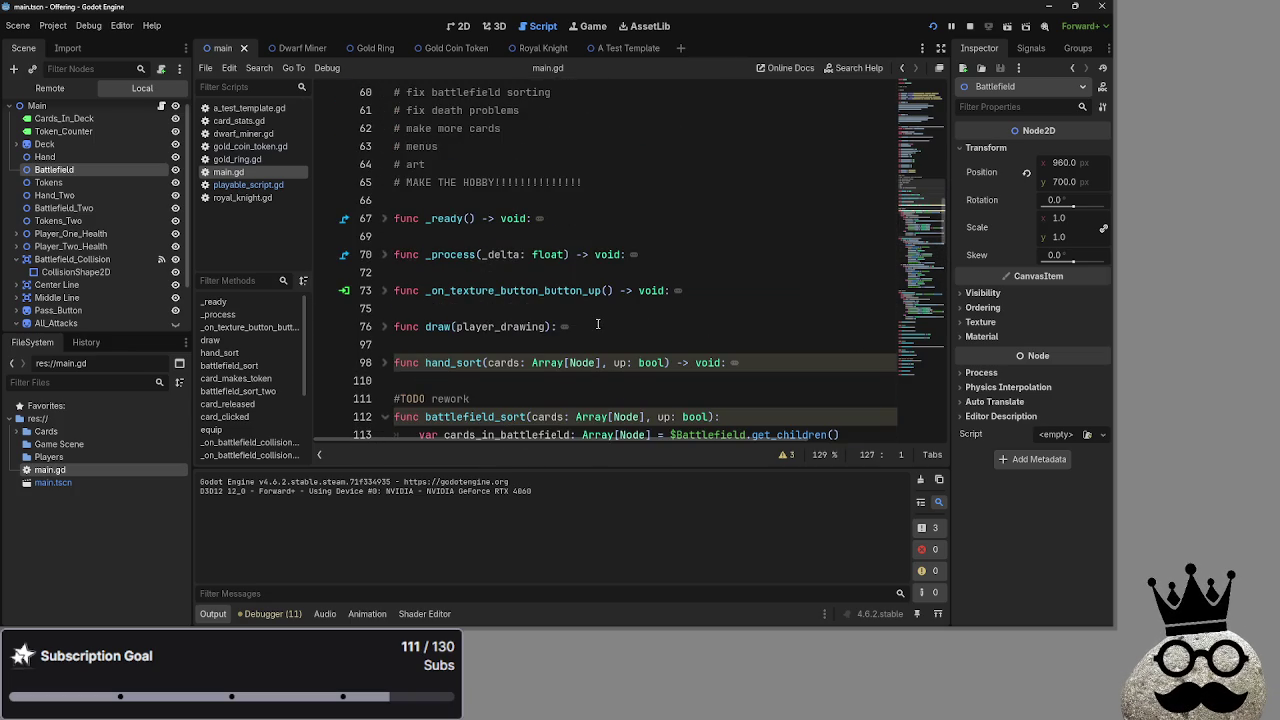
scroll(598, 324, "down", 4)
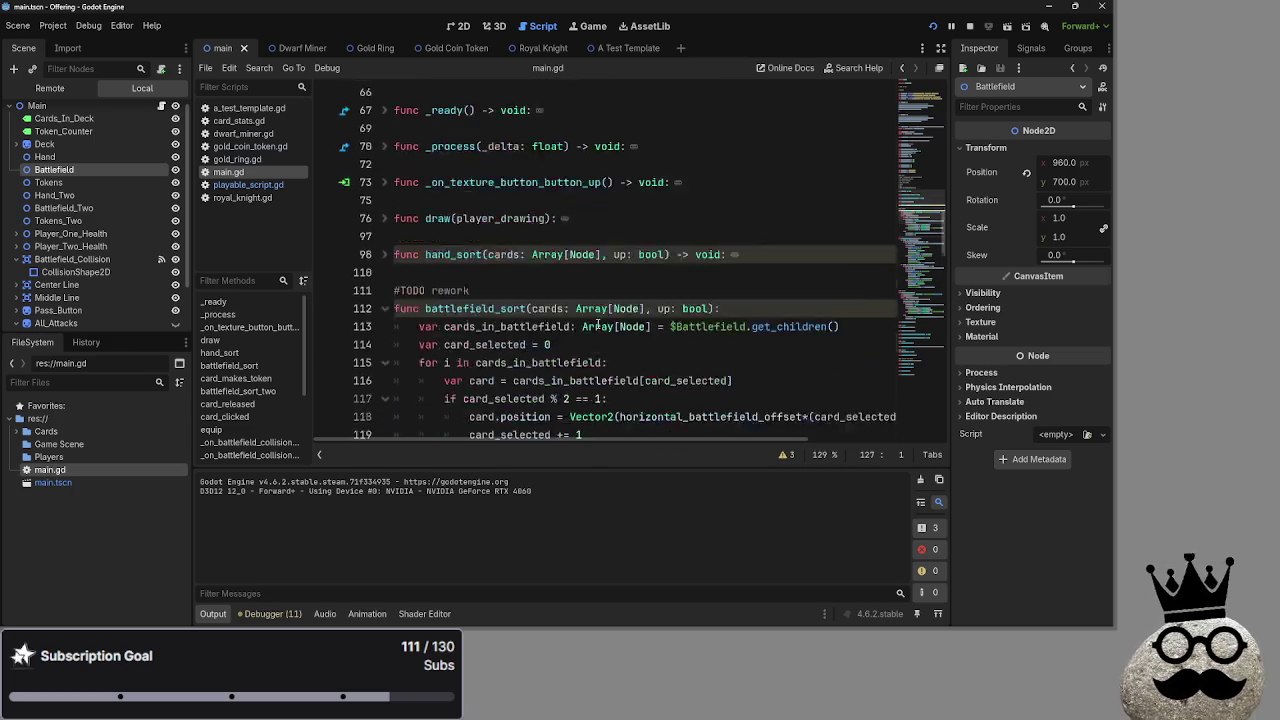
scroll(598, 324, "up", 3)
key("alt+Tab")
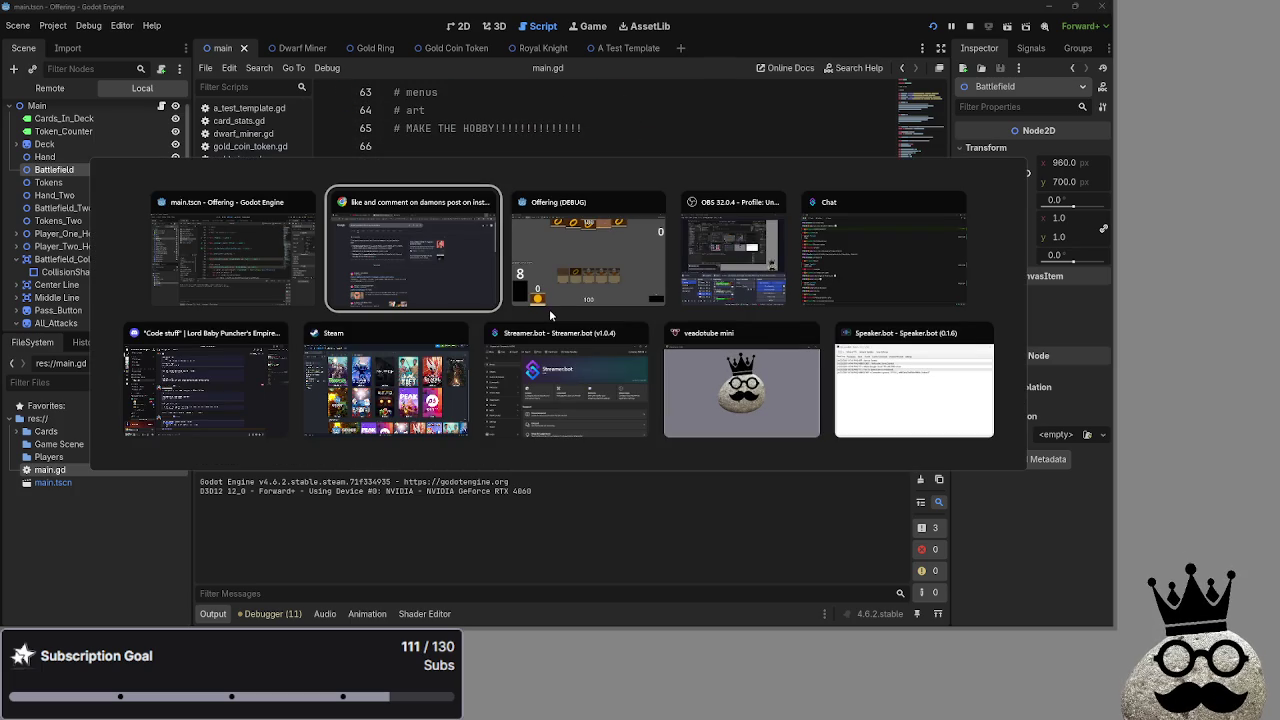
left_click(232, 250)
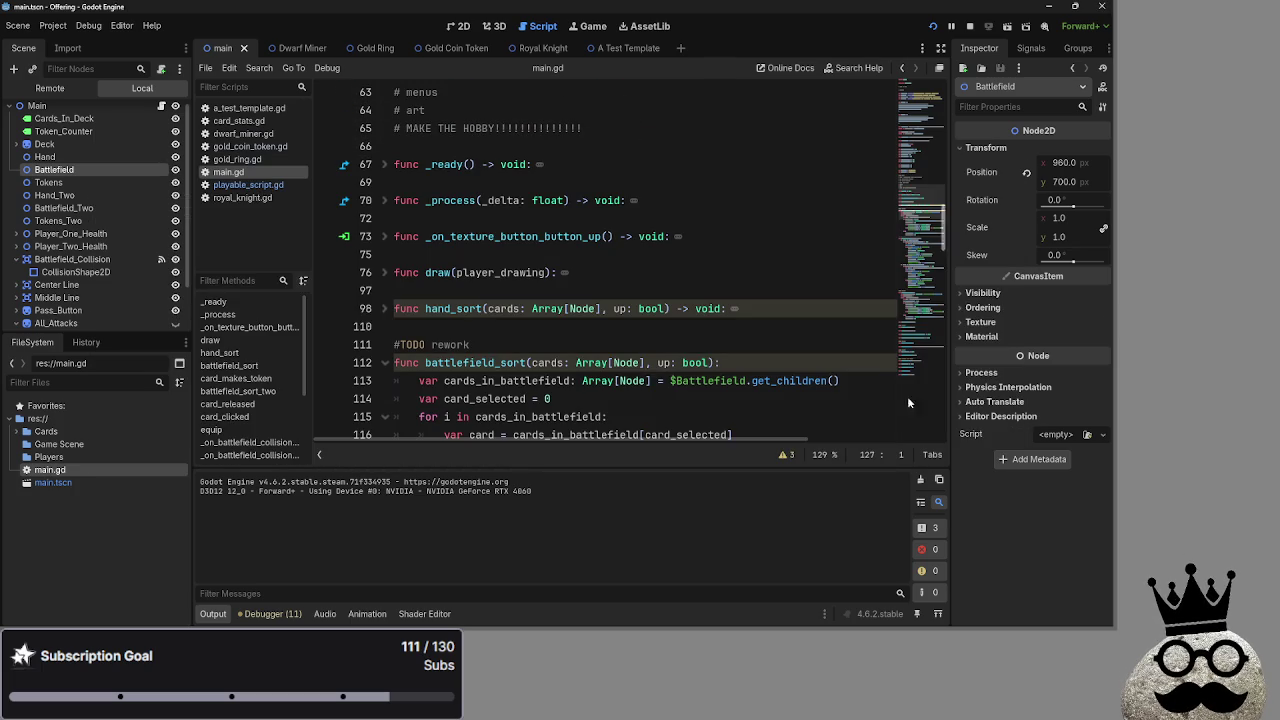
left_click(588, 326)
left_click(576, 290)
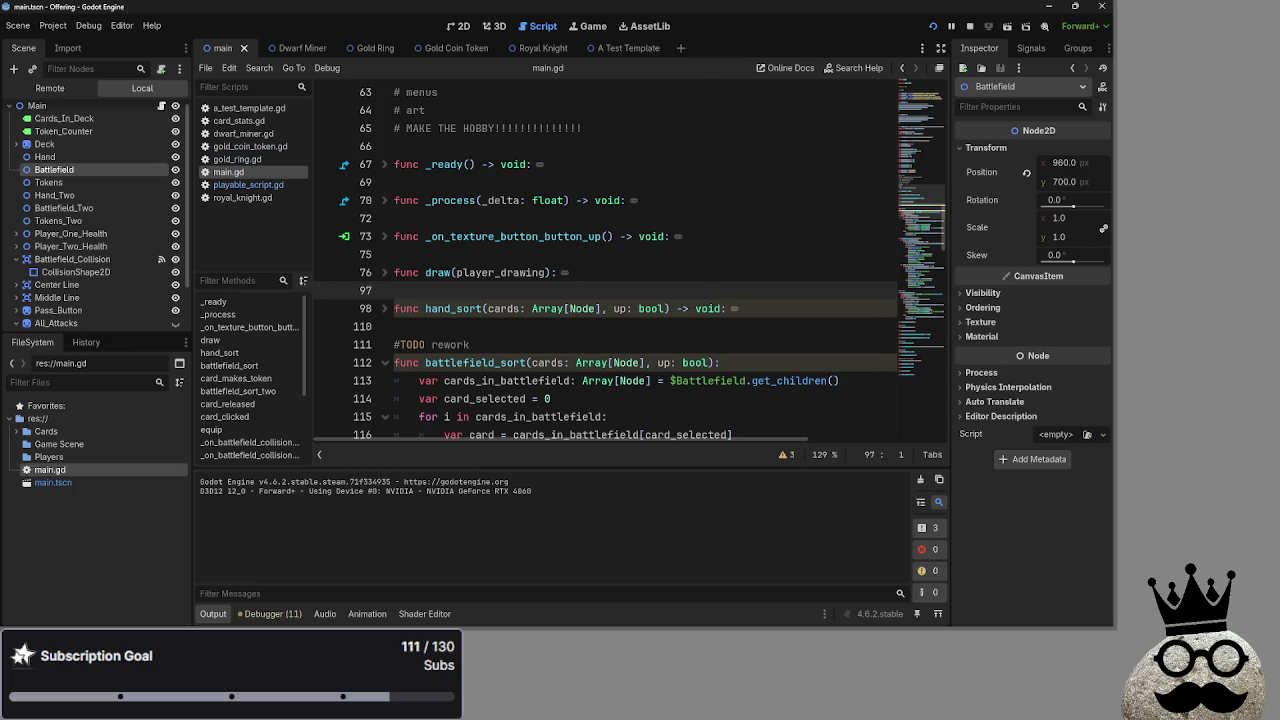
key("alt+Tab")
scroll(515, 318, "down", 3)
scroll(515, 318, "down", 3)
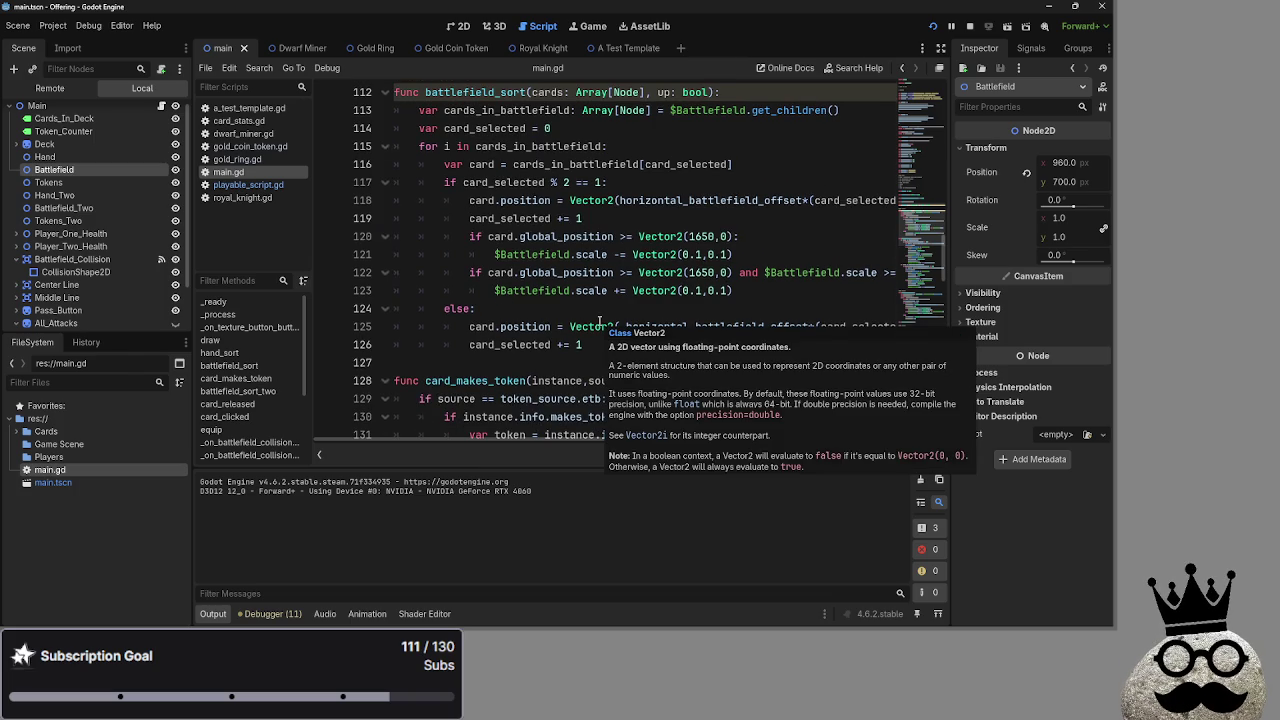
key("alt+Tab")
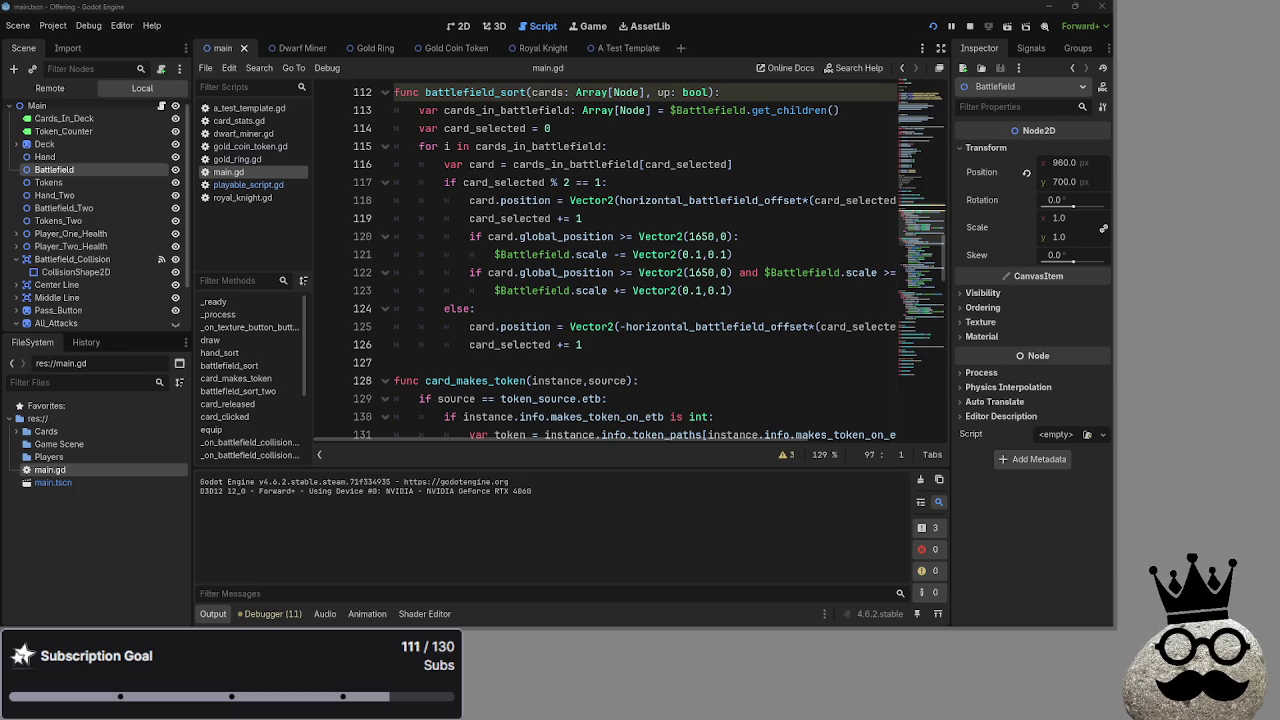
key("alt+Tab")
key("alt+Tab")
key("alt+Tab")
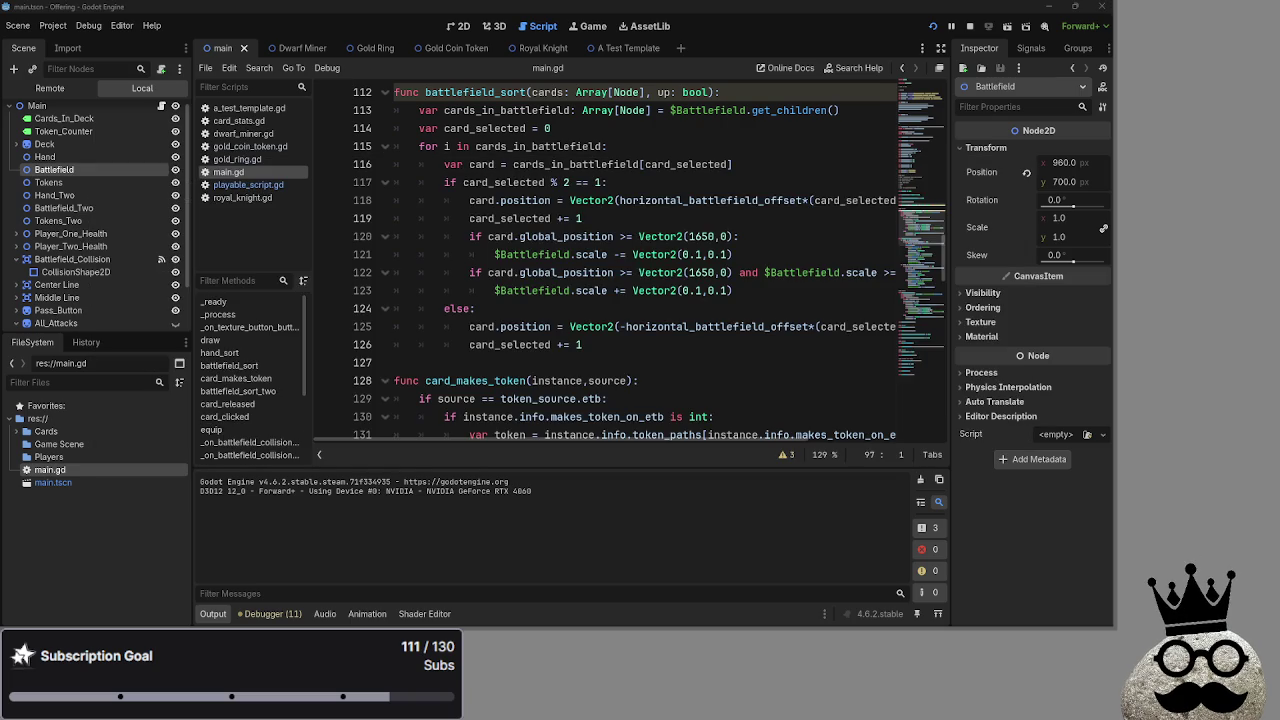
key("alt+Tab")
key("alt+Tab")
scroll(556, 343, "up", 5)
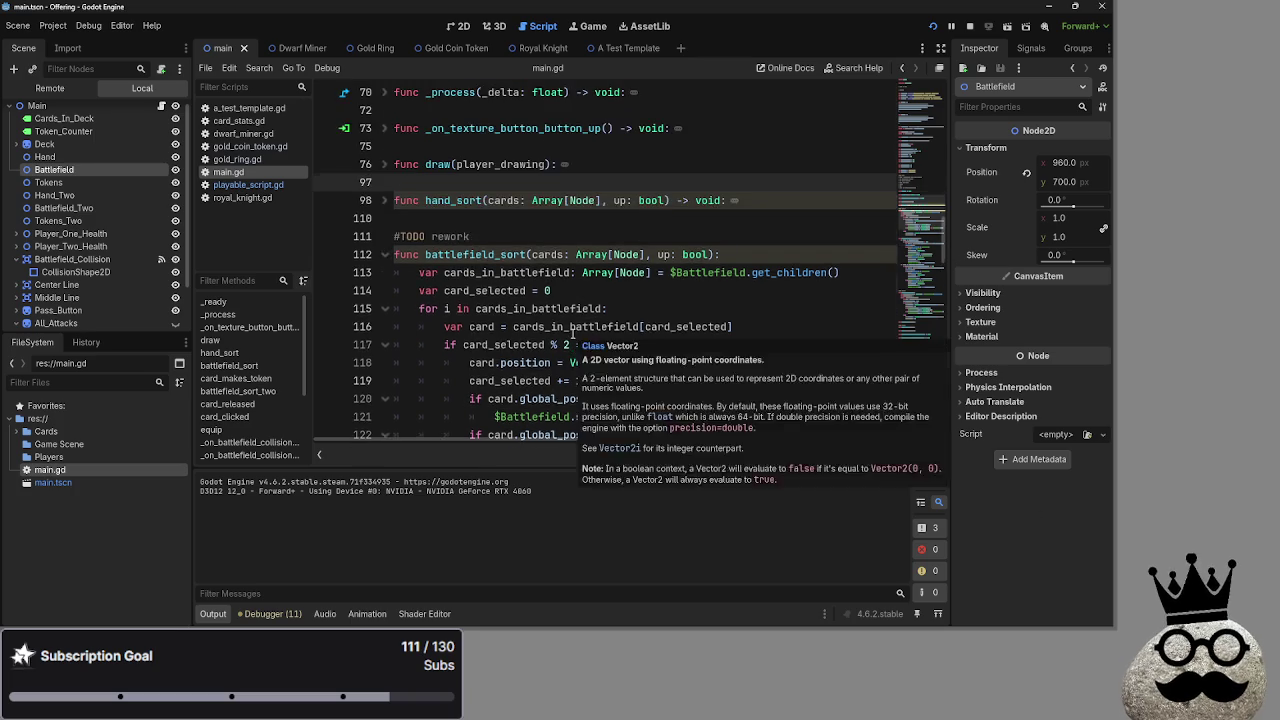
scroll(556, 343, "up", 1)
left_click(498, 305)
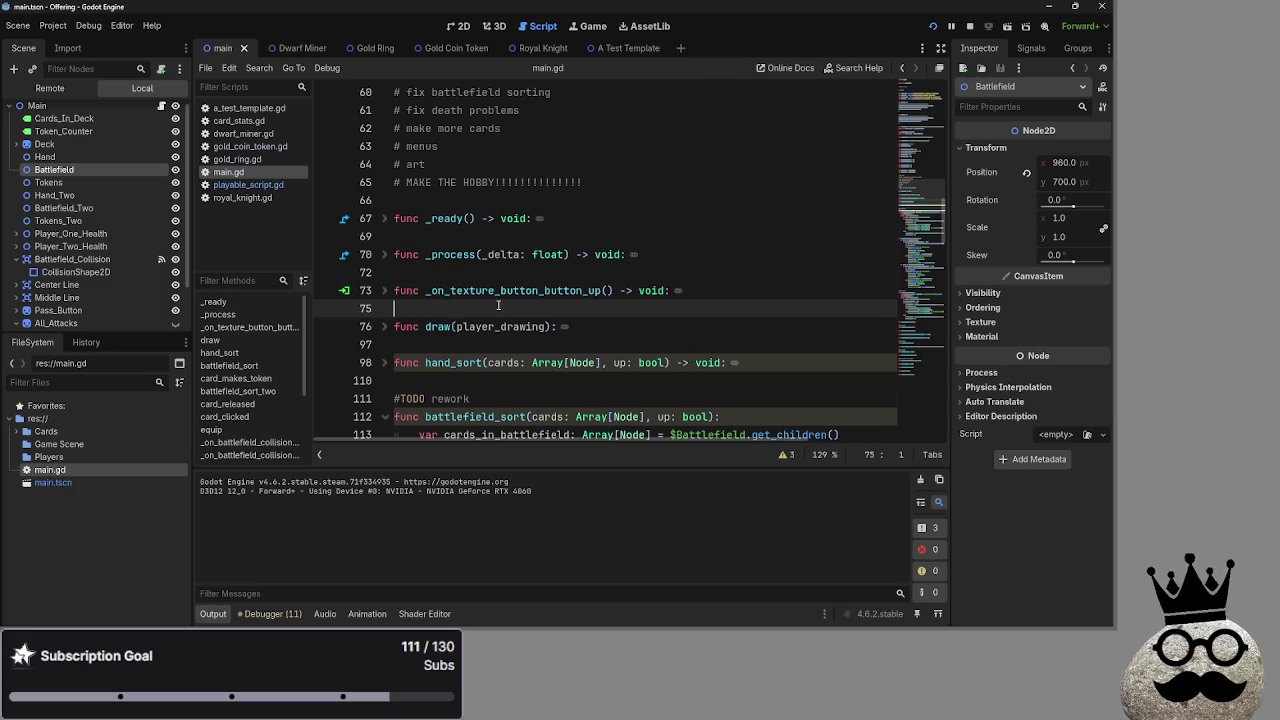
scroll(498, 305, "up", 5)
scroll(631, 392, "down", 6)
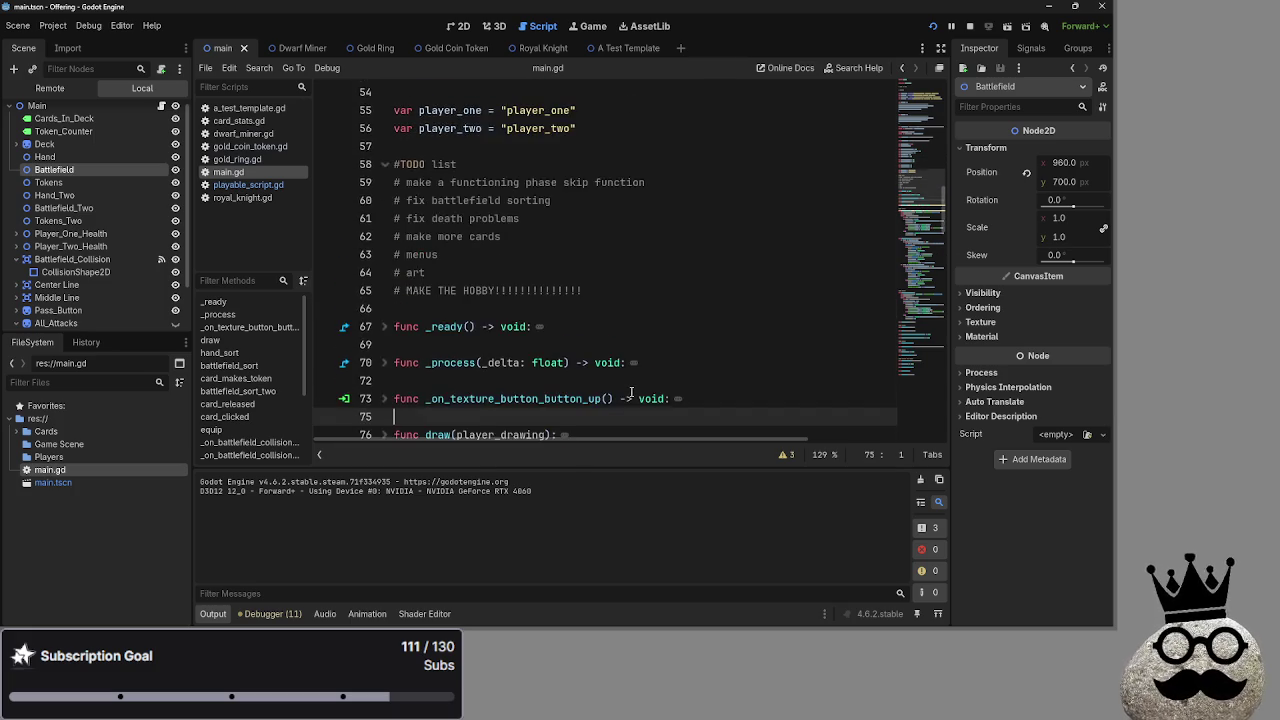
scroll(675, 416, "down", 2)
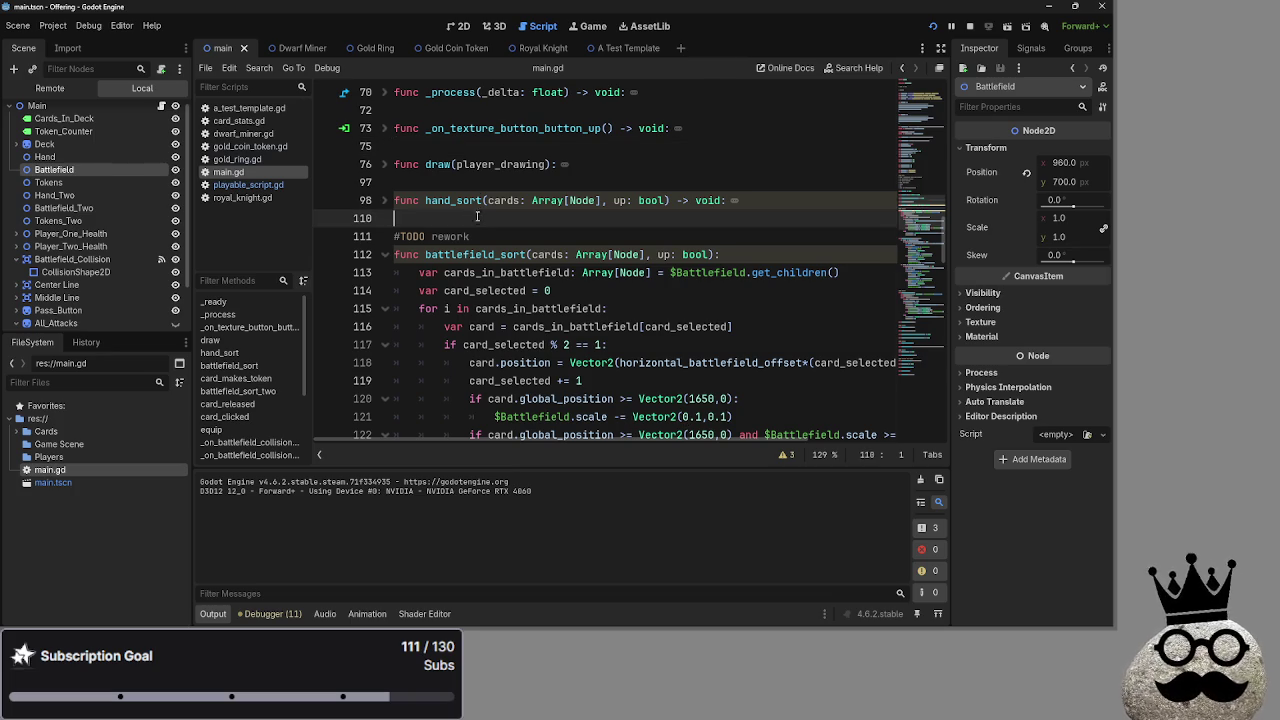
left_click(481, 165)
left_click(489, 185)
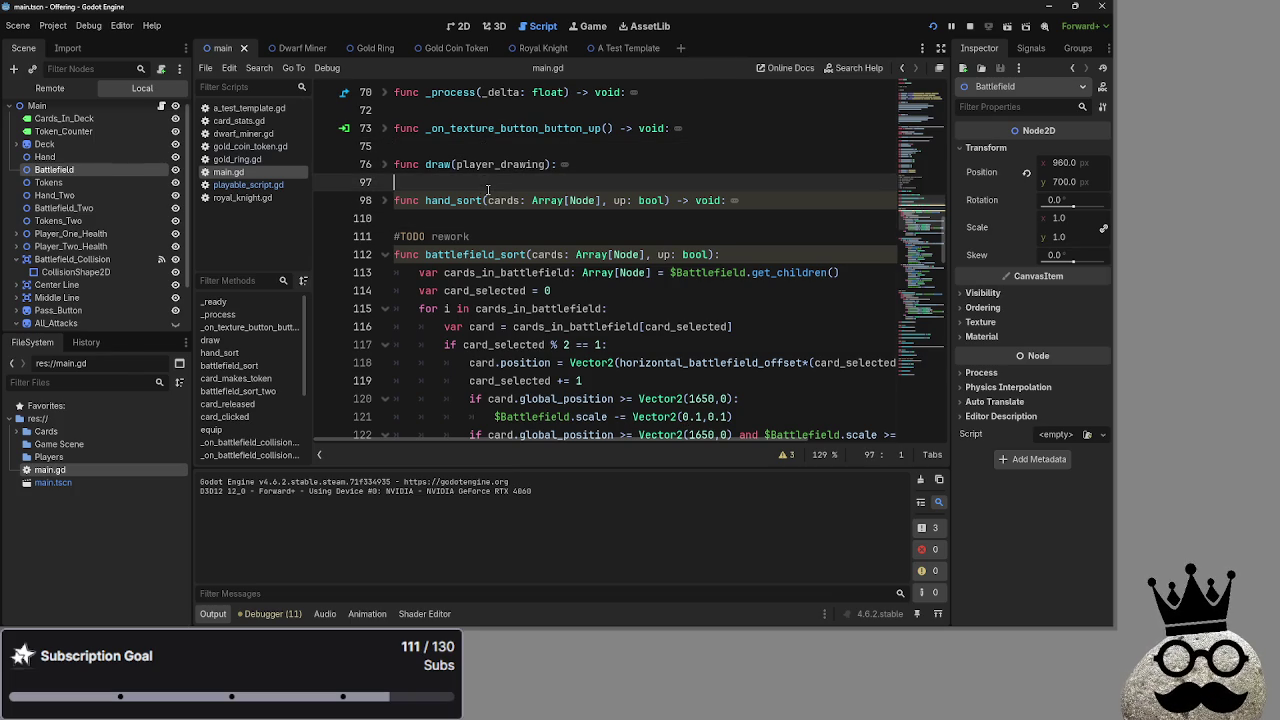
key("alt+Tab")
key("alt+Tab")
key("alt+Tab")
left_click(568, 186)
key("Down")
key("Up")
key("Down")
key("Up")
key("Down")
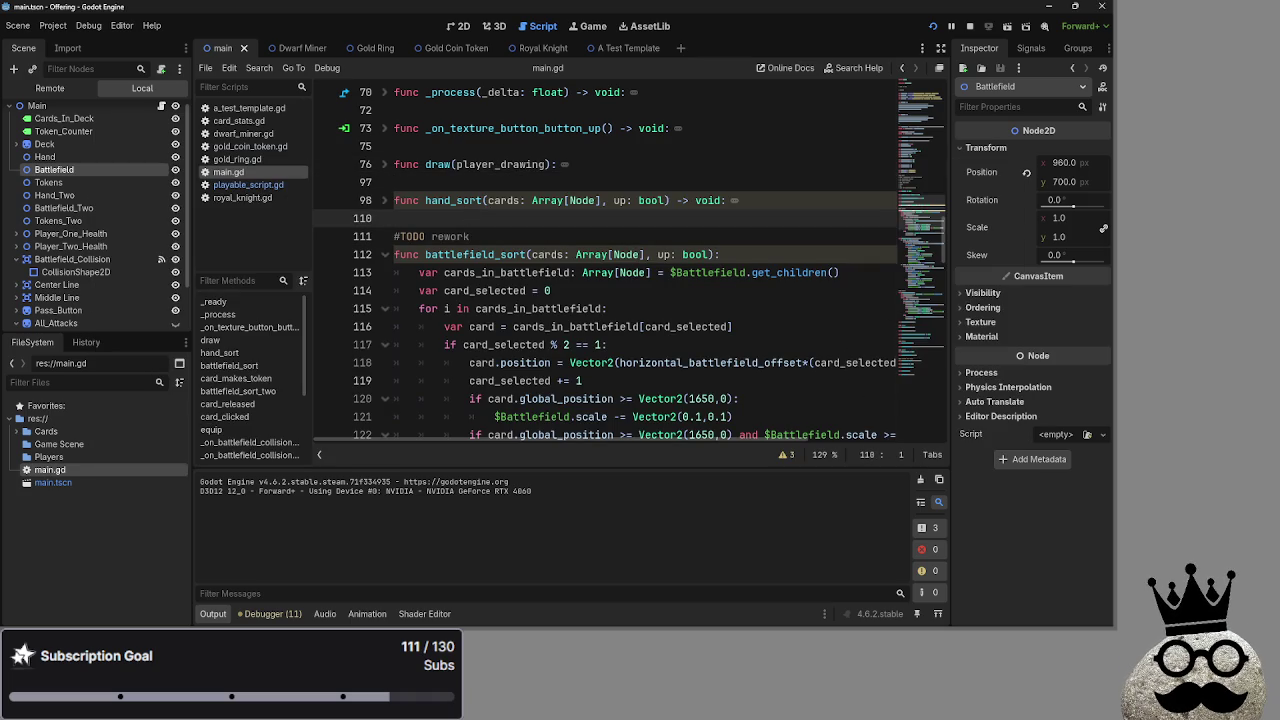
mouse_move(576, 318)
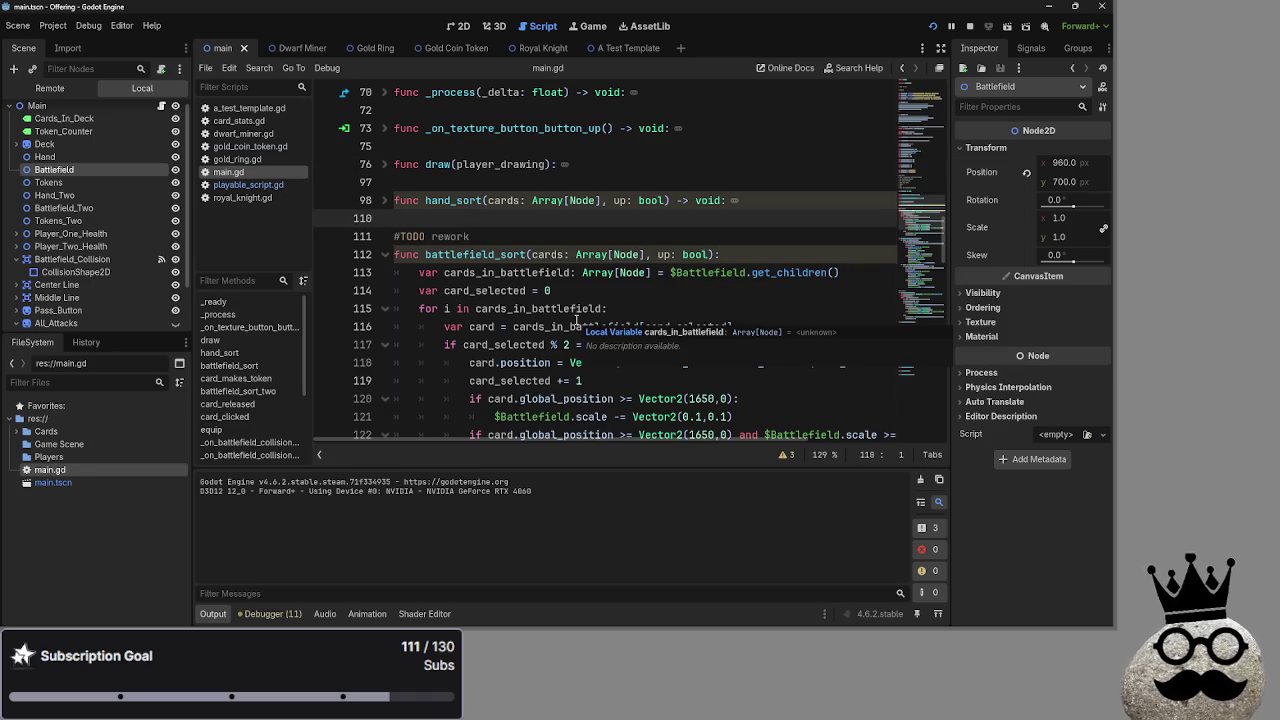
key("Up")
key("Up")
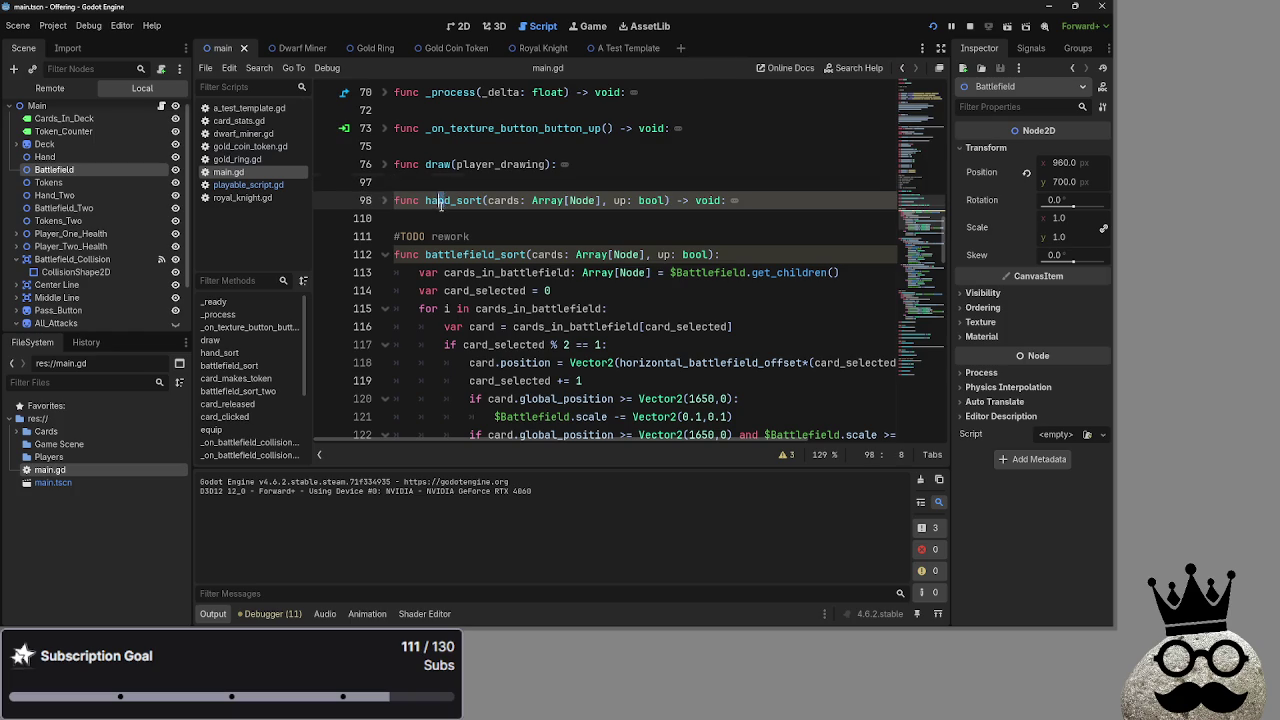
key("Down")
key("Down")
key("Up")
key("Up")
key("Down")
key("Down")
key("Up")
key("Up")
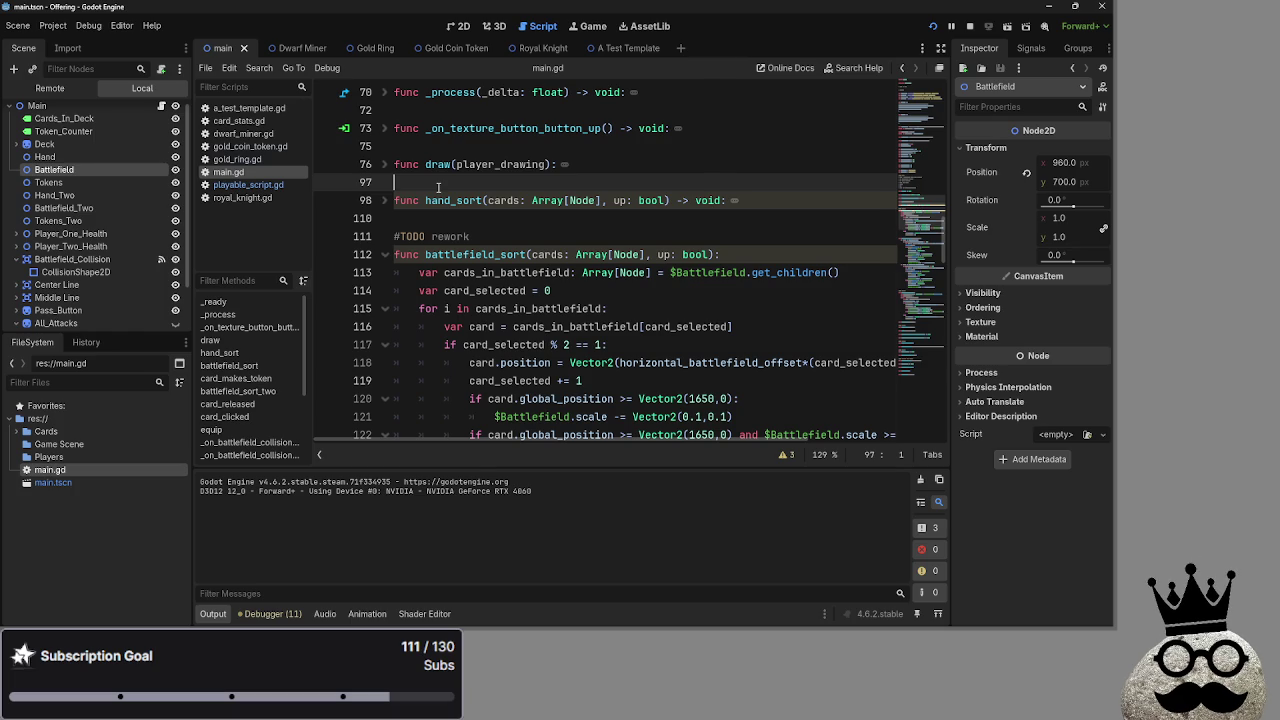
left_click(445, 218)
scroll(498, 275, "down", 4)
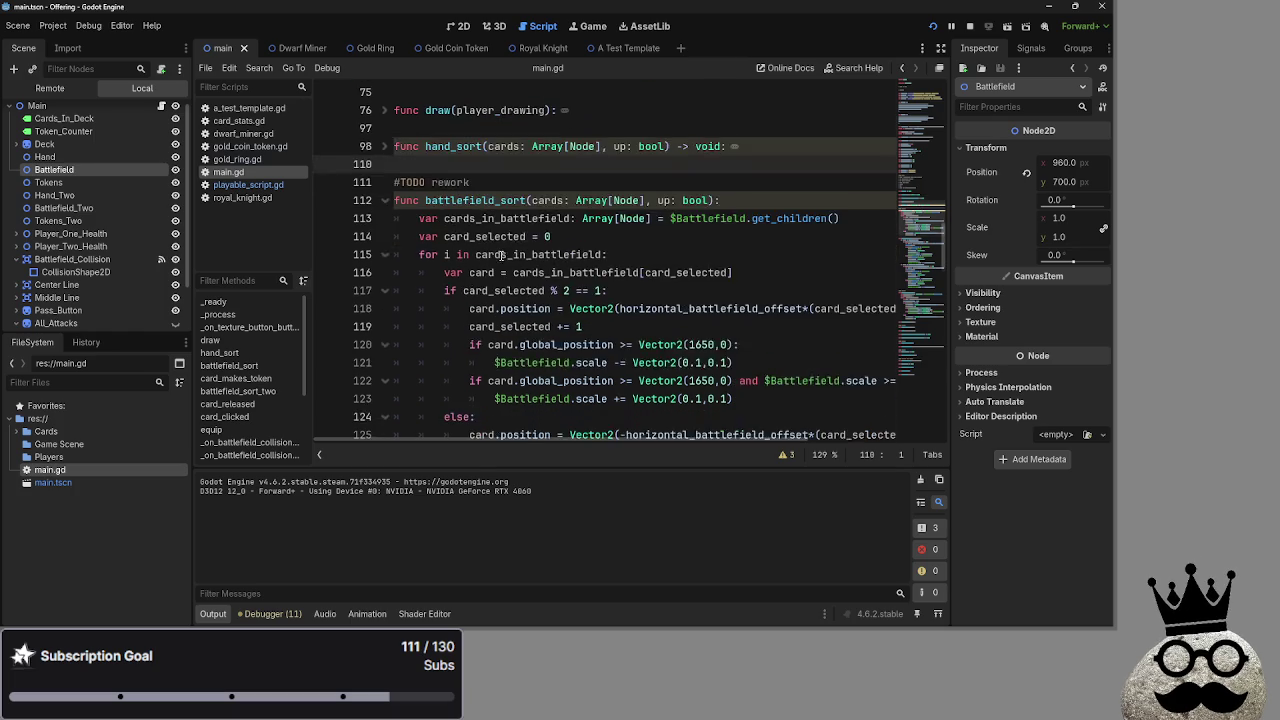
scroll(498, 275, "down", 1)
left_click(525, 259)
scroll(467, 305, "up", 3)
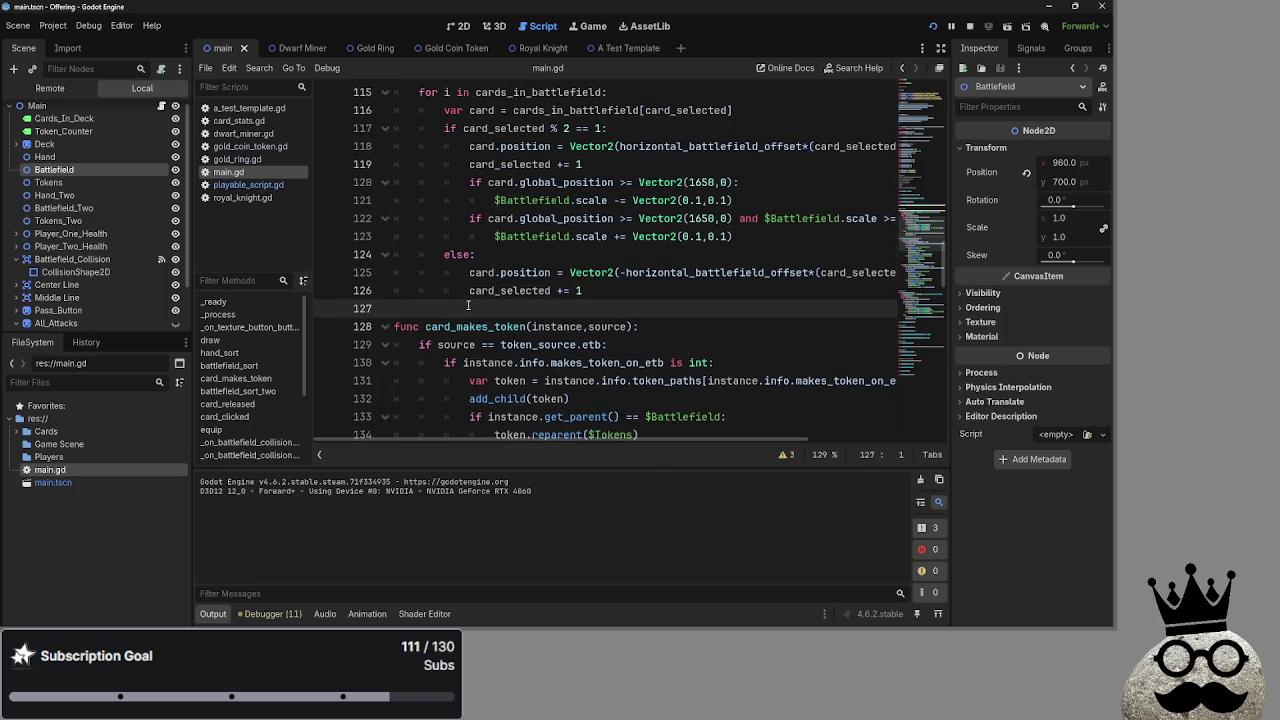
scroll(466, 304, "down", 4)
scroll(488, 327, "down", 1)
scroll(430, 260, "up", 4)
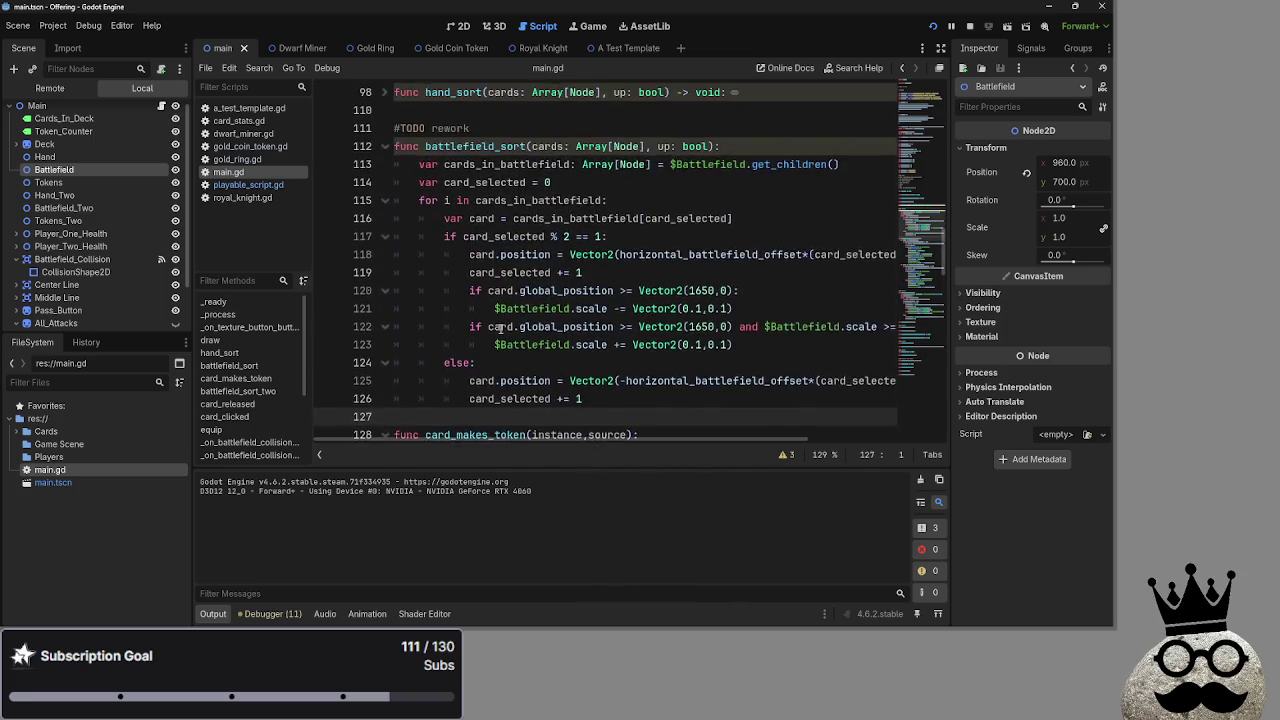